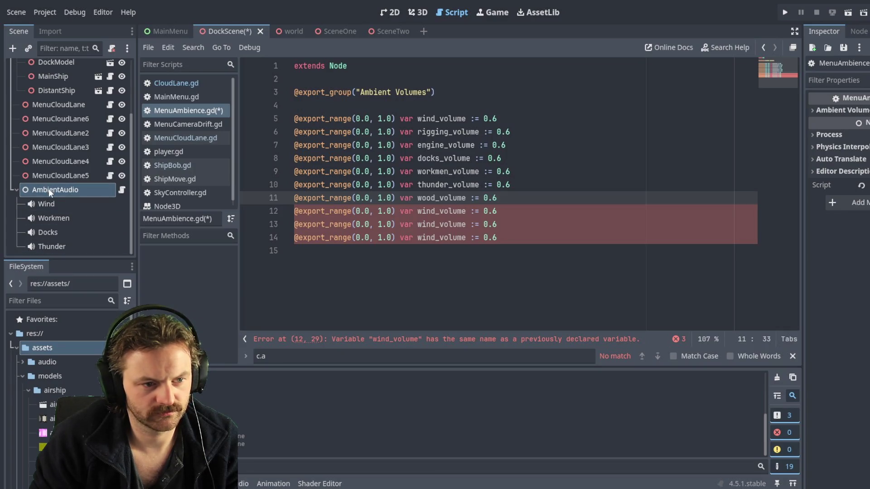
# - Comment out the duplicate wind_volume declarations on lines 12, 13 and 14 with Ctrl+K
pyautogui.click(336, 270)
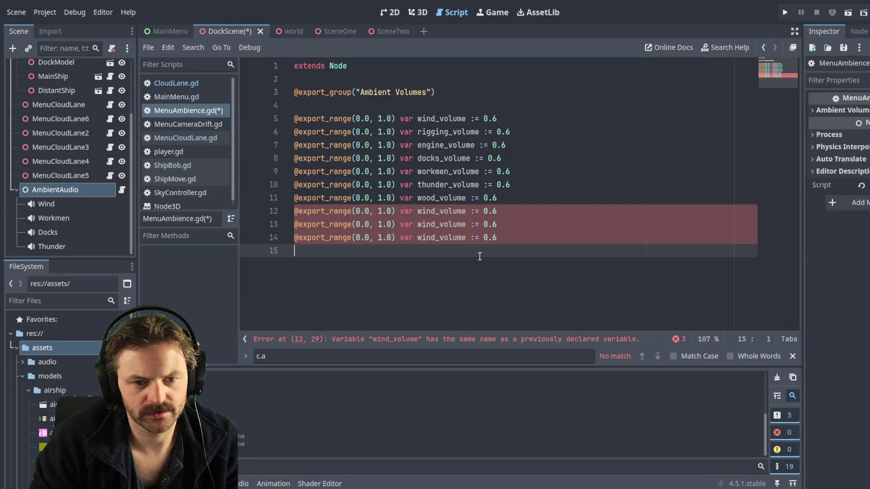
pyautogui.click(294, 209)
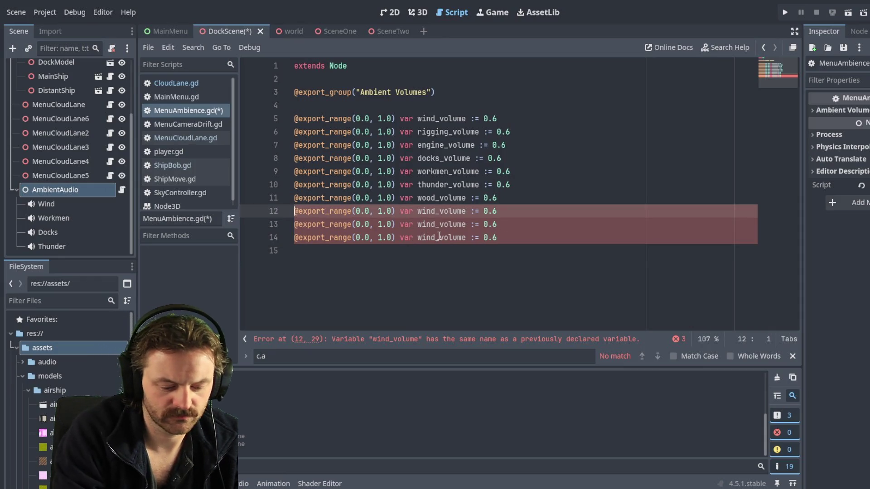
pyautogui.hotkey('ctrl', 'k')
pyautogui.press('Down')
pyautogui.hotkey('ctrl', 'k')
pyautogui.press('Down')
pyautogui.hotkey('ctrl', 'k')
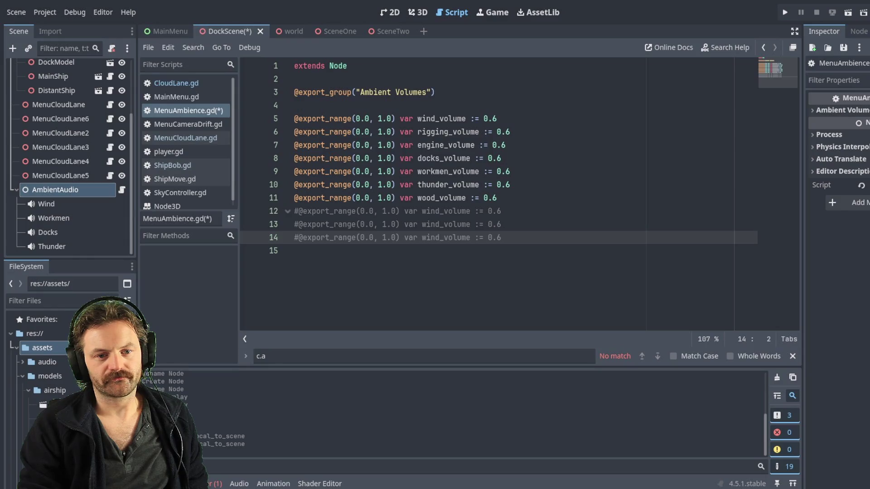
pyautogui.moveTo(439, 211); pyautogui.dragTo(422, 211)
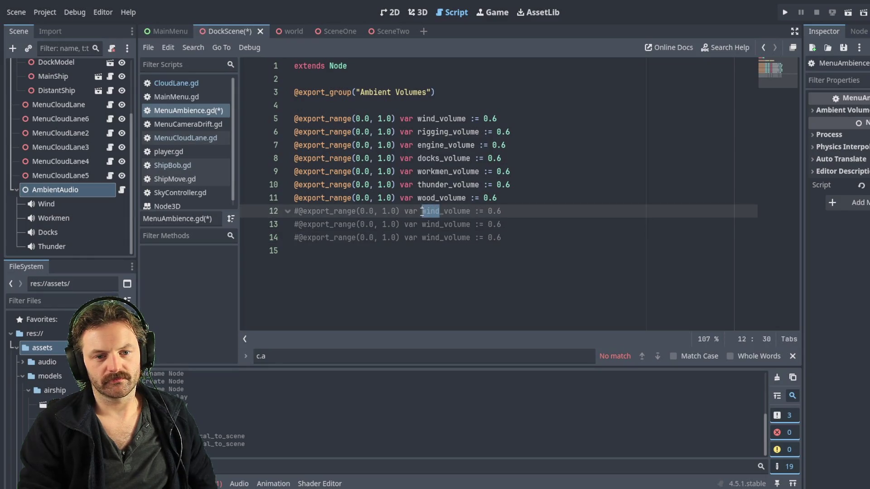
# - Rename the variable on commented line 12 from wind_volume to kels_volume
pyautogui.write('monk')
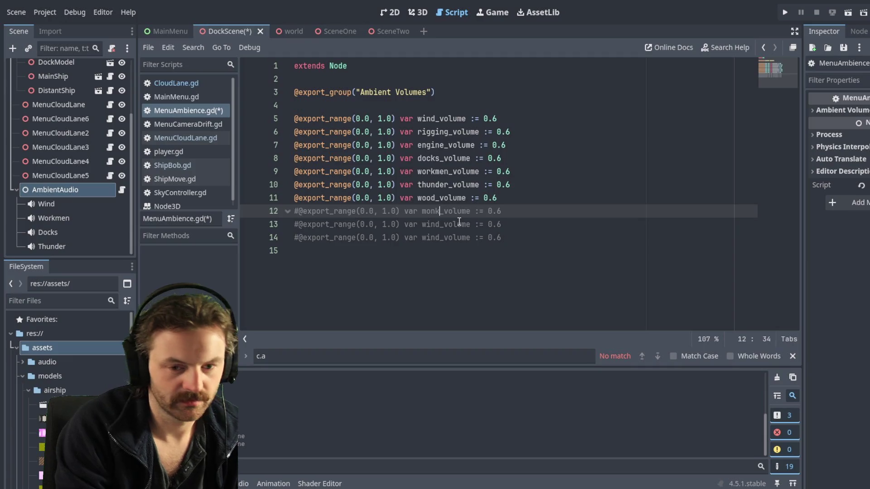
pyautogui.press('BackSpace')
pyautogui.press('BackSpace')
pyautogui.press('BackSpace')
pyautogui.write('kels')
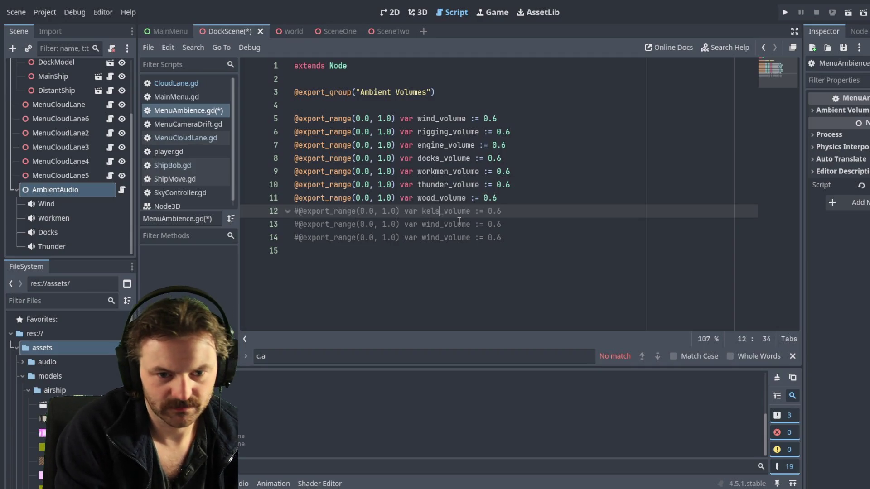
# - Append the comment '#Squid like Monster' after 0.6 on line 12
pyautogui.click(518, 209)
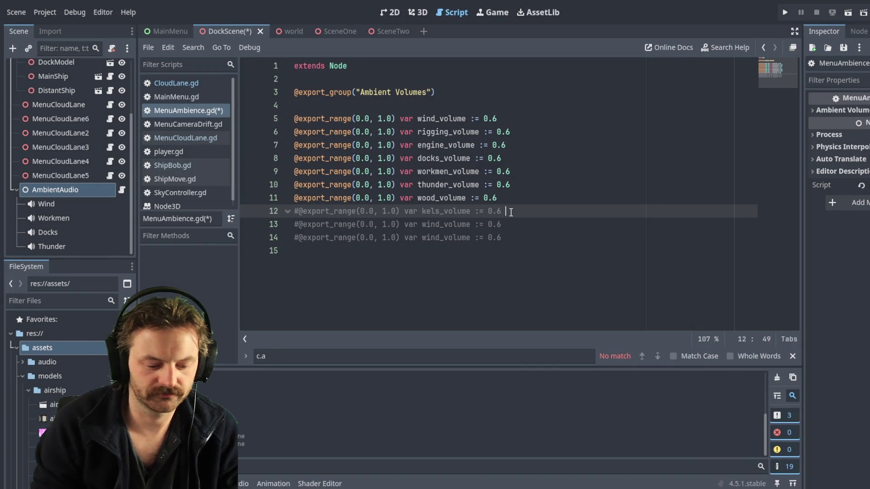
pyautogui.write('# ')
pyautogui.write('tons')
pyautogui.press('BackSpace')
pyautogui.press('BackSpace')
pyautogui.press('BackSpace')
pyautogui.write('quid like Mon')
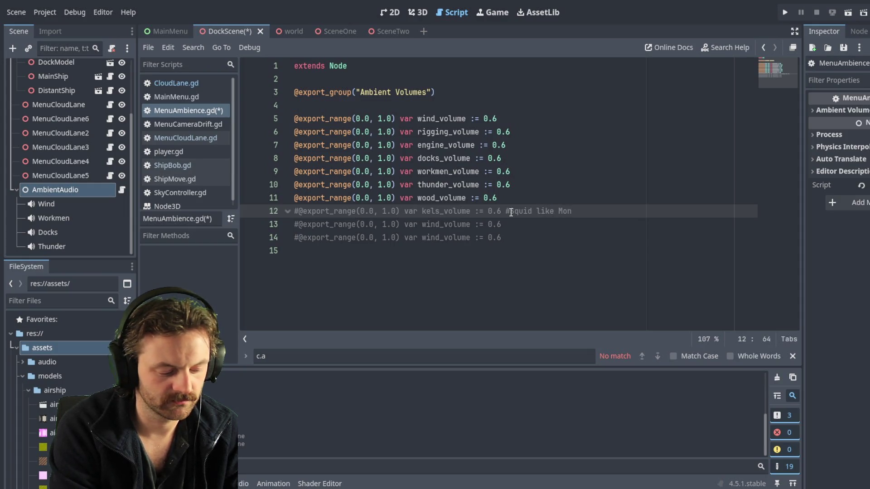
pyautogui.write('ster')
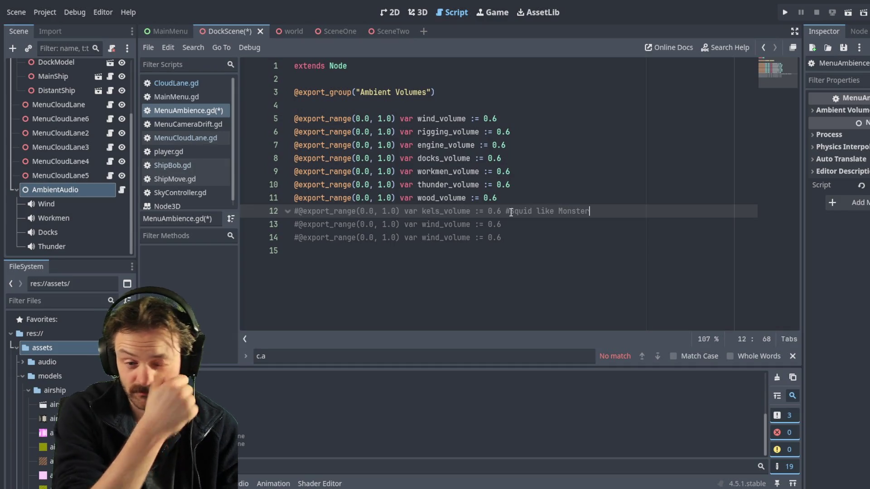
pyautogui.click(508, 227)
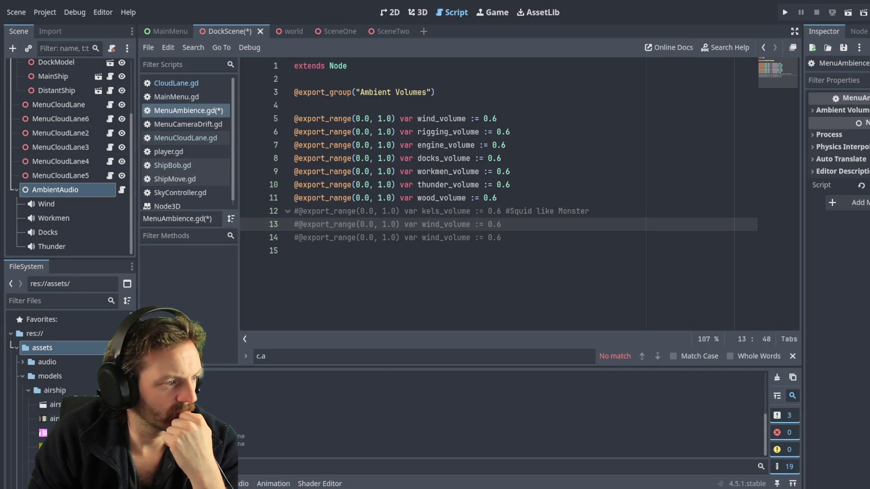
pyautogui.click(522, 255)
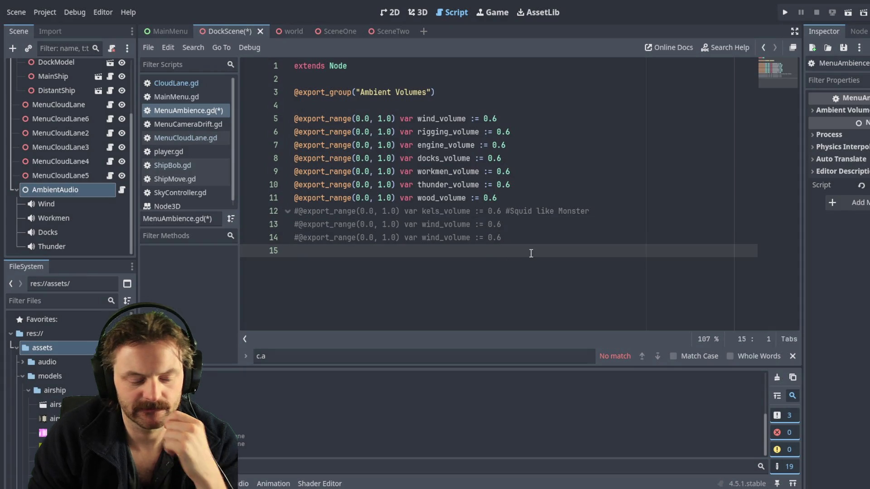
pyautogui.press('Return')
pyautogui.write('@')
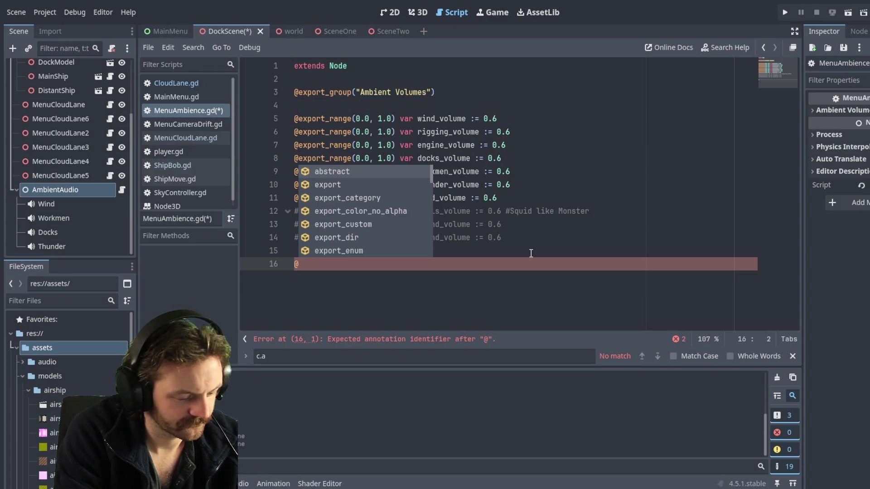
pyautogui.write('export ')
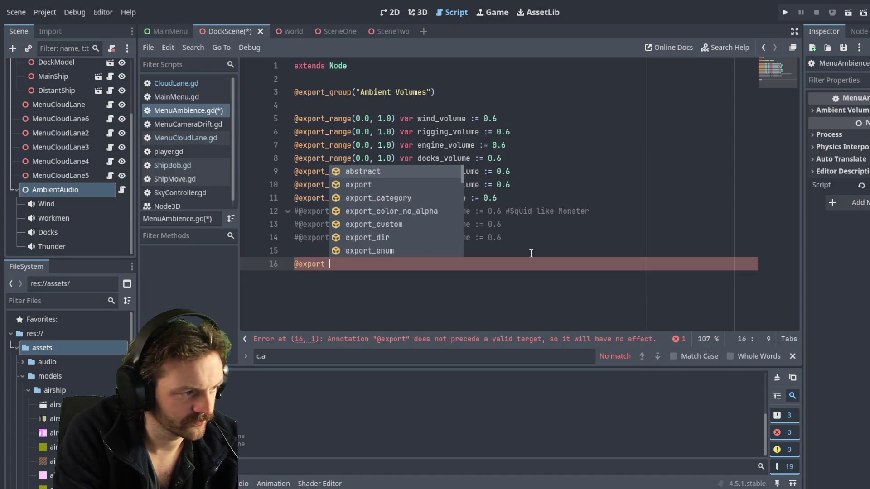
pyautogui.write('var fade')
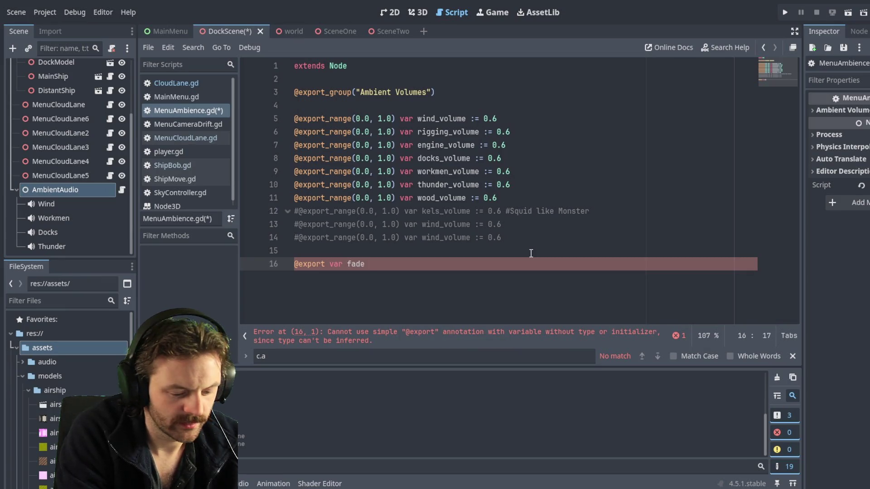
pyautogui.write('_in_tim')
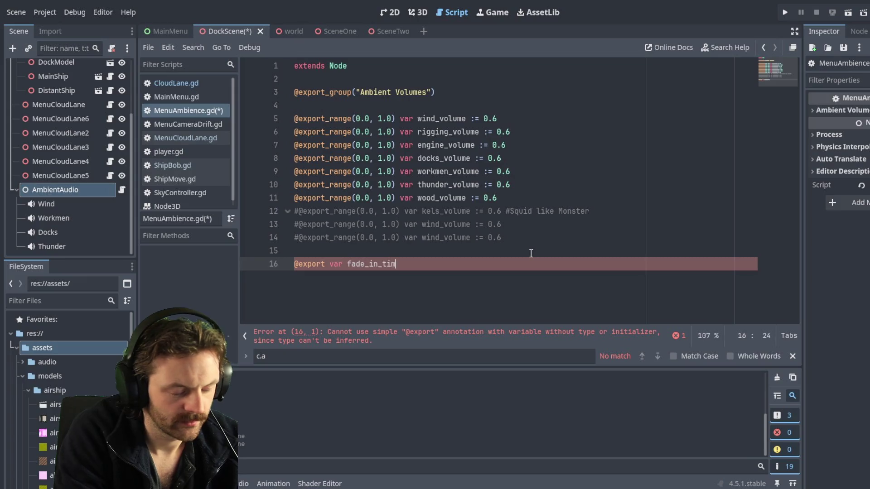
pyautogui.write('e :=')
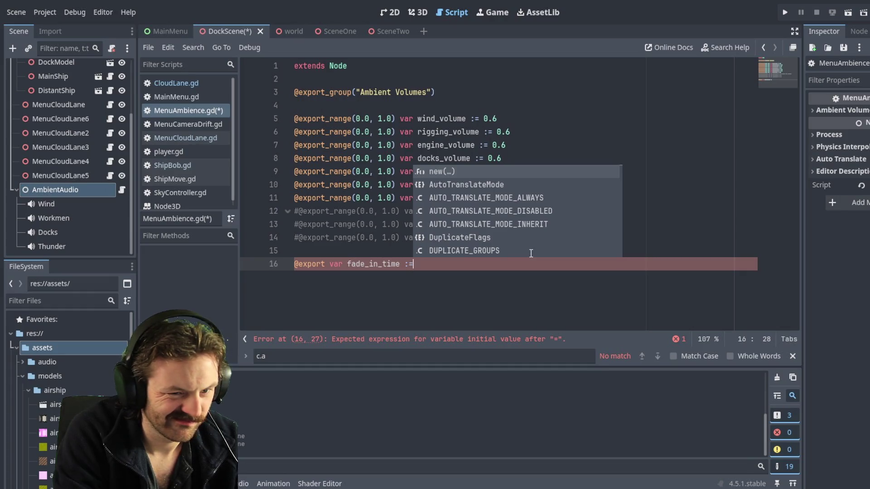
pyautogui.write(' 2.5')
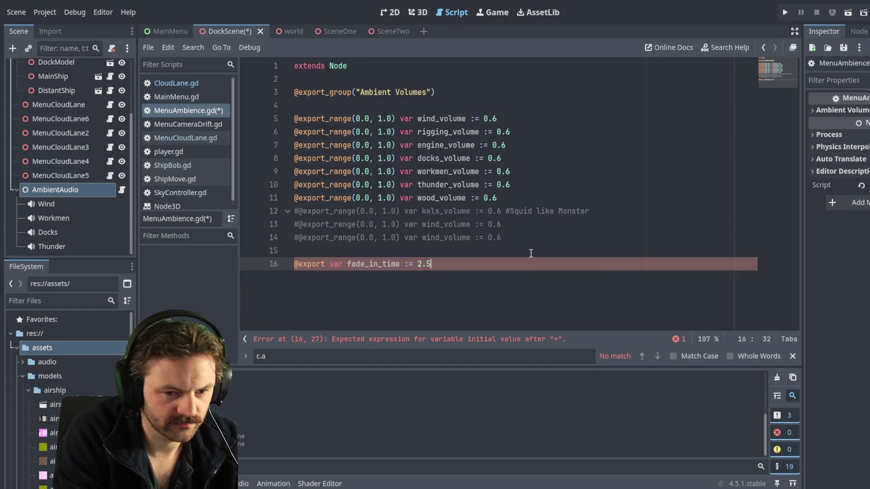
pyautogui.press('Return')
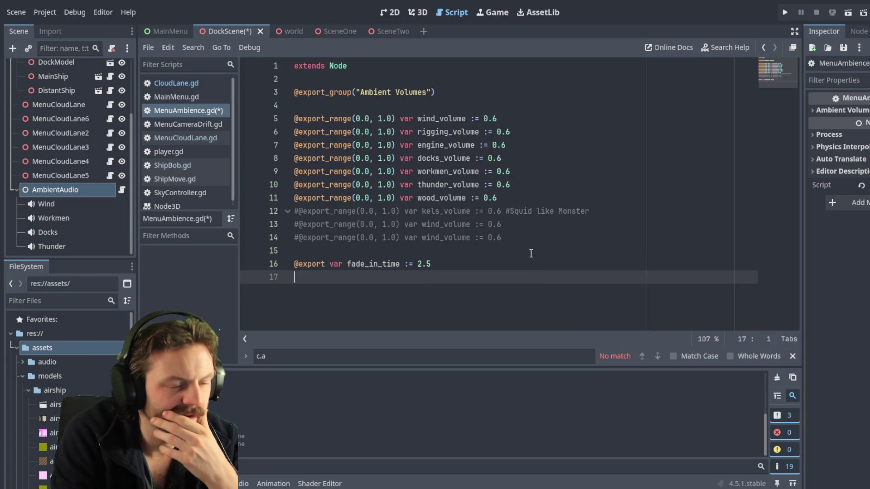
pyautogui.press('Return')
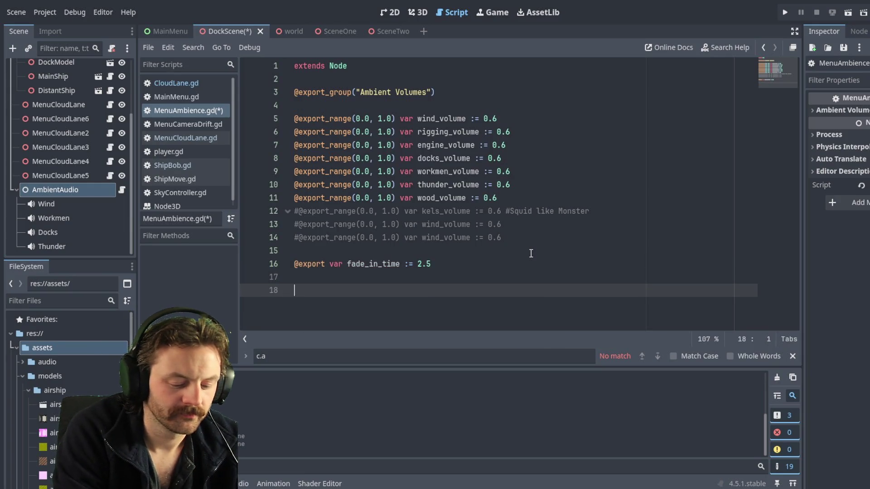
pyautogui.write('@onready')
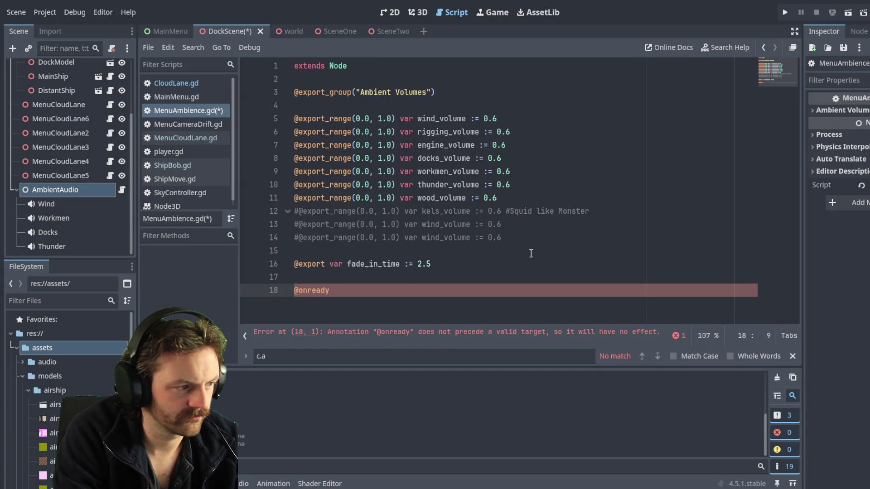
pyautogui.write(' var')
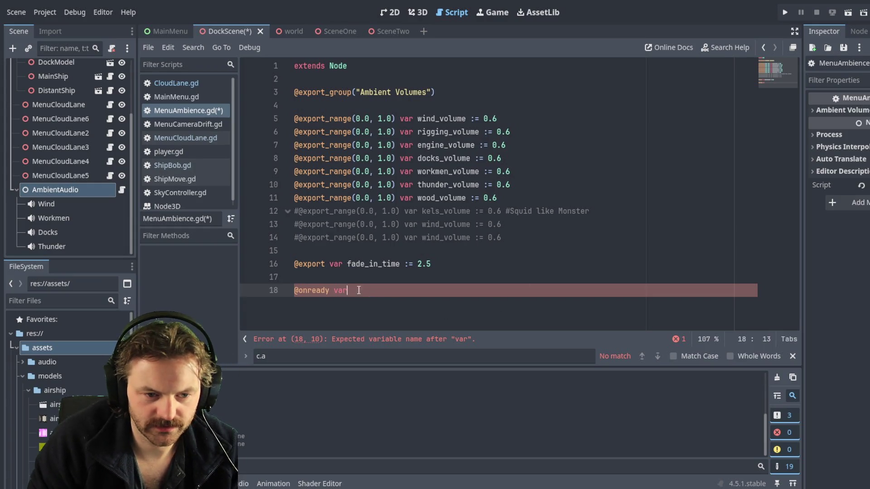
pyautogui.moveTo(362, 290); pyautogui.dragTo(271, 286)
pyautogui.hotkey('ctrl', 'c')
pyautogui.click(349, 292)
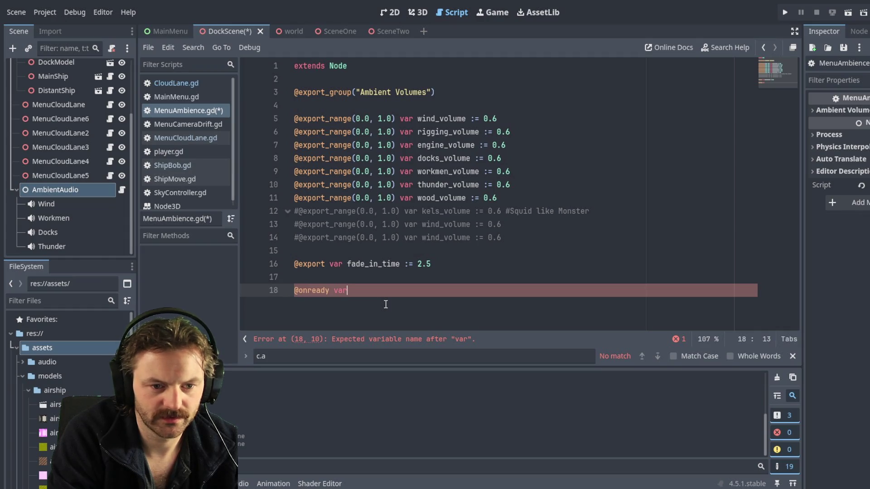
pyautogui.press('Return')
pyautogui.hotkey('ctrl', 'v')
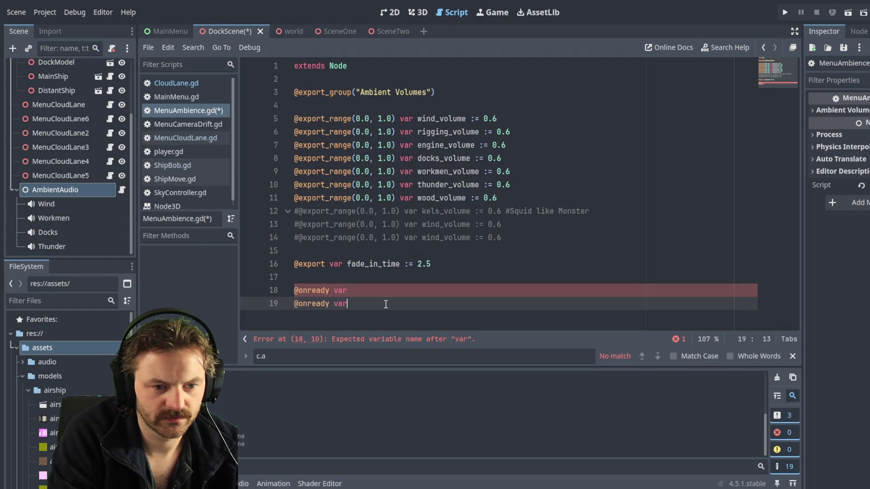
pyautogui.press('Return')
pyautogui.hotkey('ctrl', 'v')
pyautogui.press('Return')
pyautogui.hotkey('ctrl', 'v')
pyautogui.press('Return')
pyautogui.hotkey('ctrl', 'v')
pyautogui.press('Return')
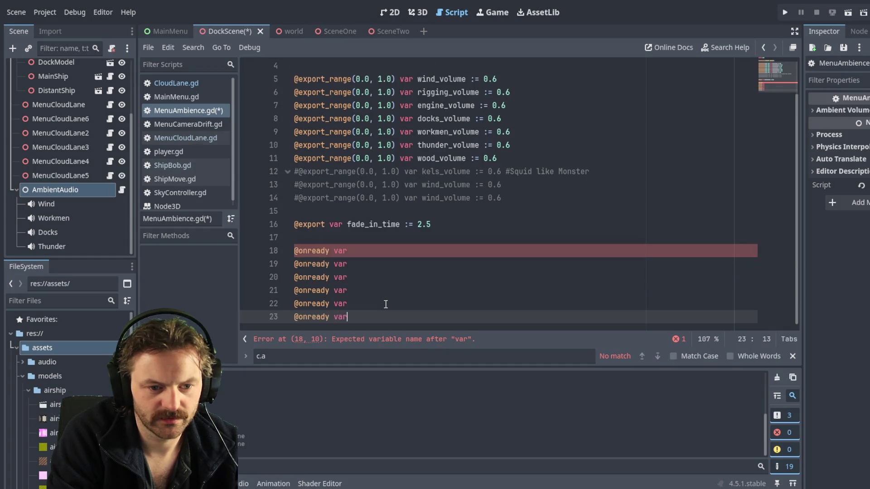
pyautogui.hotkey('ctrl', 'v')
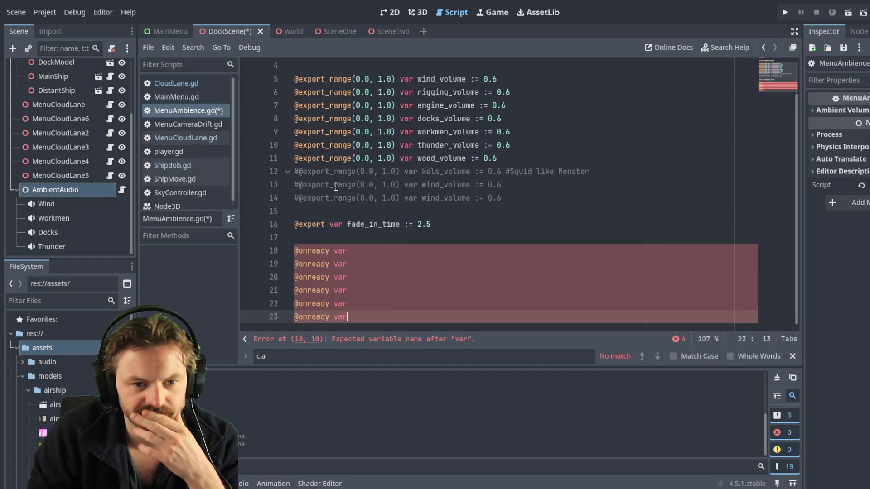
pyautogui.scroll(2, 385, 144)
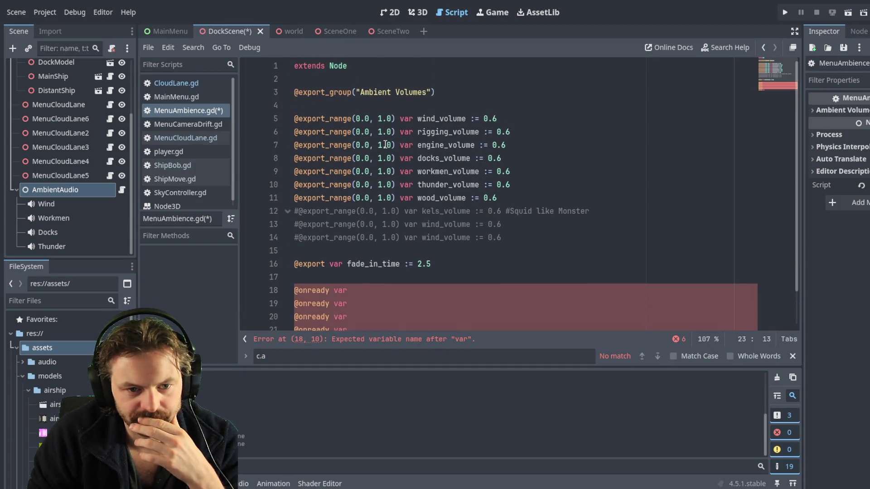
# - Comment out the wood_volume export, leaving the rigging_volume export active
pyautogui.click(295, 196)
pyautogui.write('#')
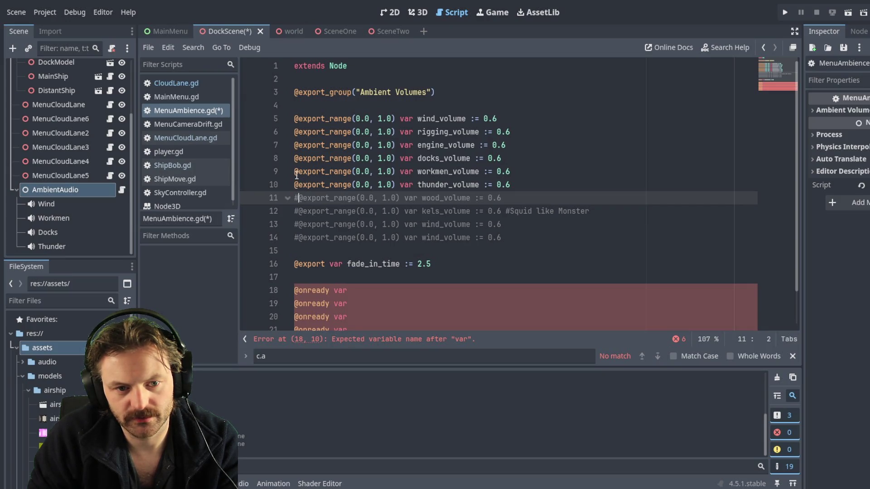
pyautogui.click(295, 132)
pyautogui.write('#')
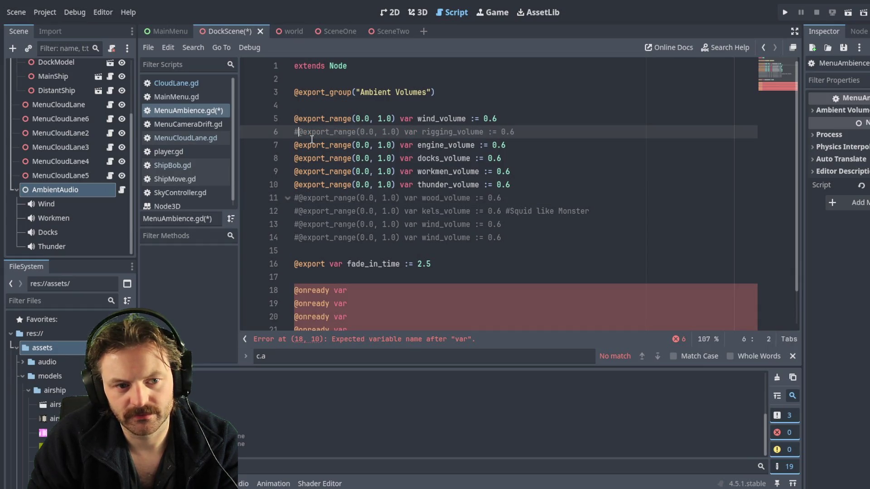
pyautogui.press('BackSpace')
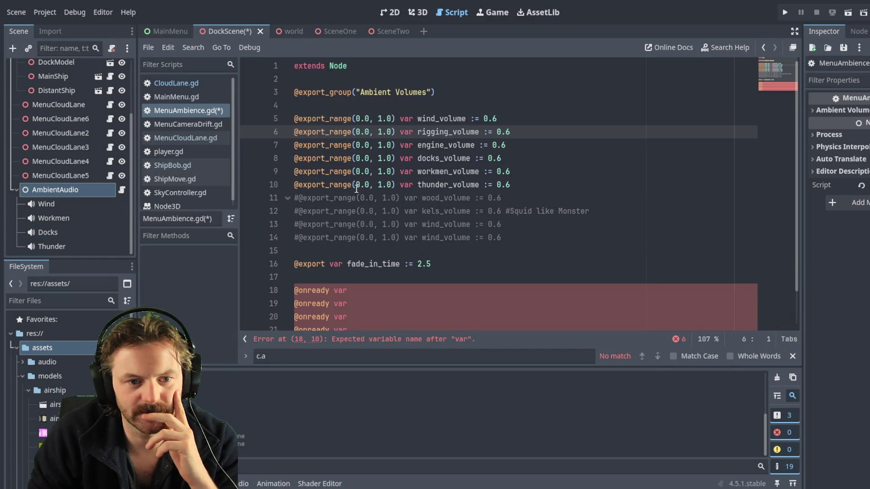
pyautogui.scroll(-1, 312, 253)
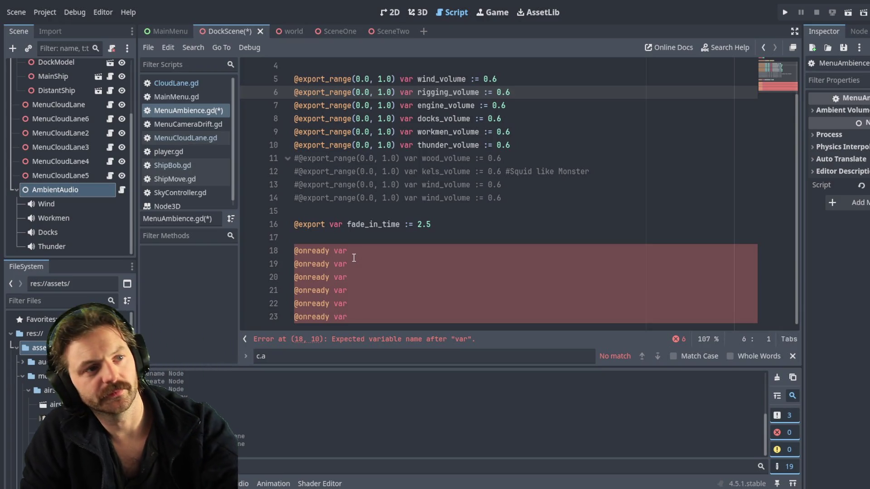
pyautogui.click(358, 253)
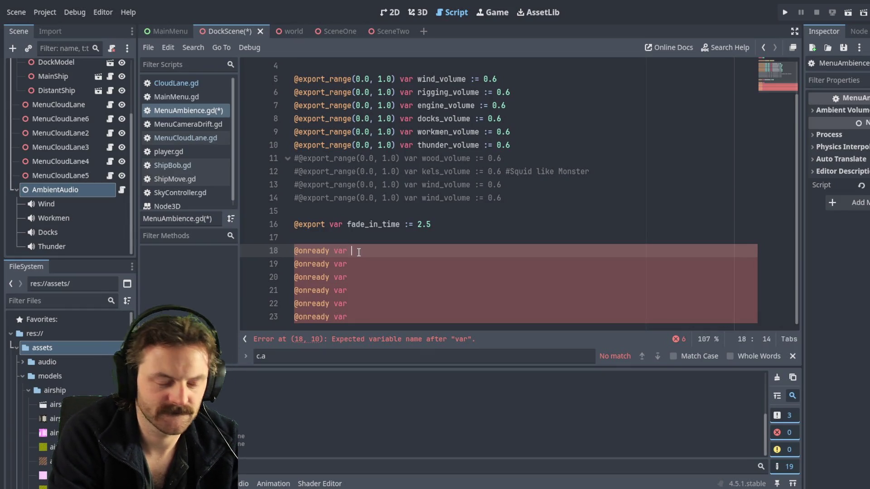
# - Type 'wind: AudioStreamPlayer' on line 18, correcting the class name via autocomplete
pyautogui.write('win')
pyautogui.write('d')
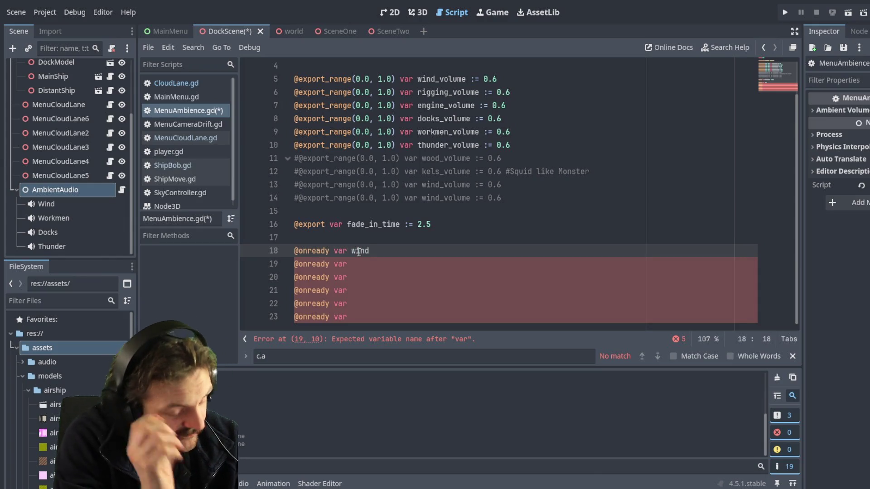
pyautogui.press('BackSpace')
pyautogui.press('BackSpace')
pyautogui.press('BackSpace')
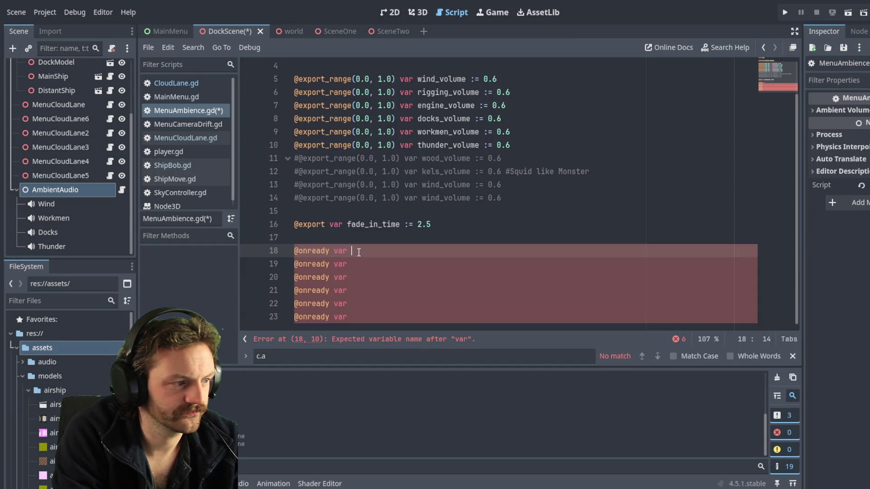
pyautogui.write('ind: ')
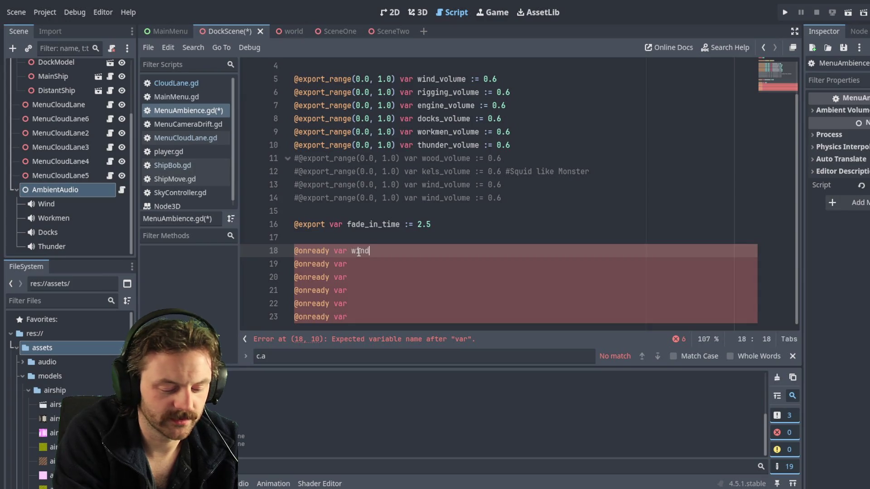
pyautogui.write('Audio')
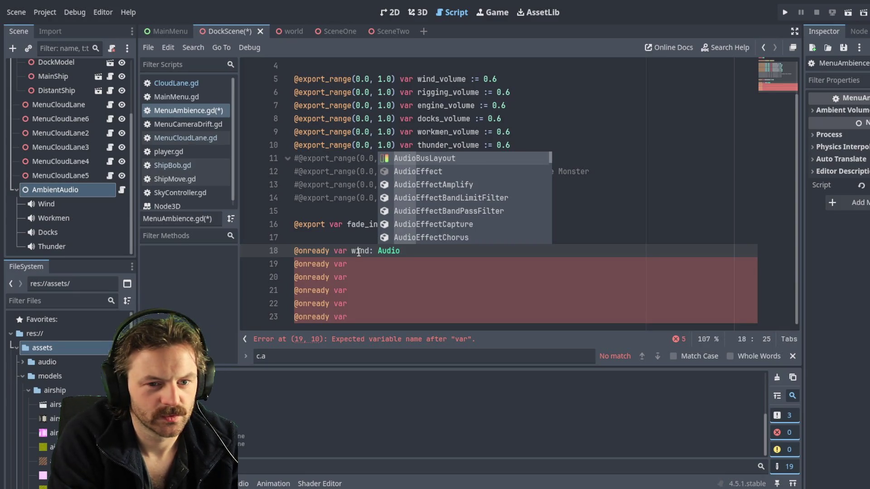
pyautogui.write('s')
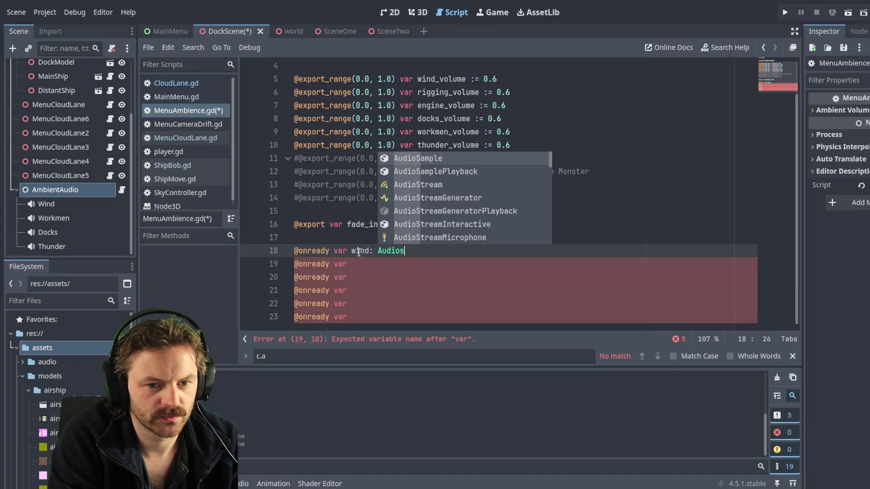
pyautogui.write('treaj')
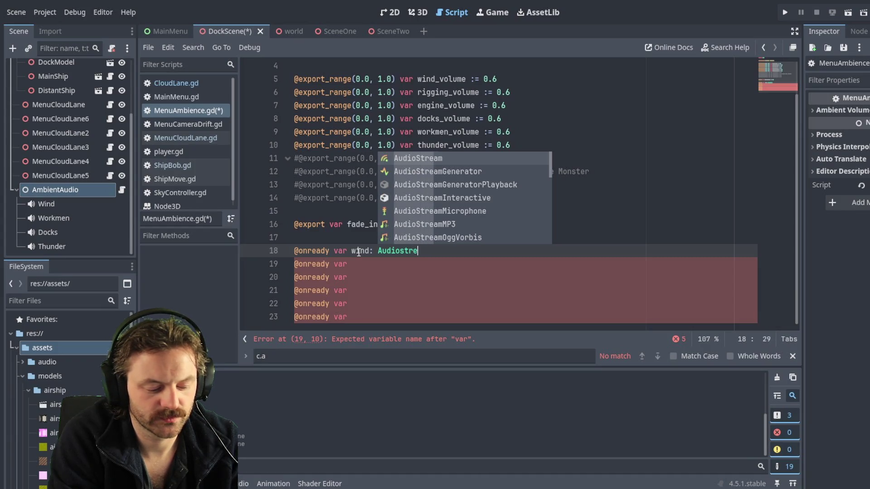
pyautogui.press('BackSpace')
pyautogui.write('m')
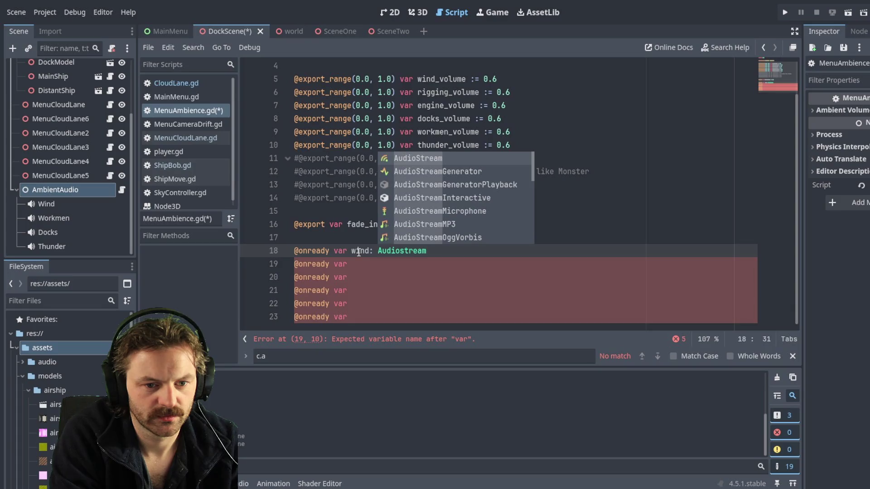
pyautogui.write('pl')
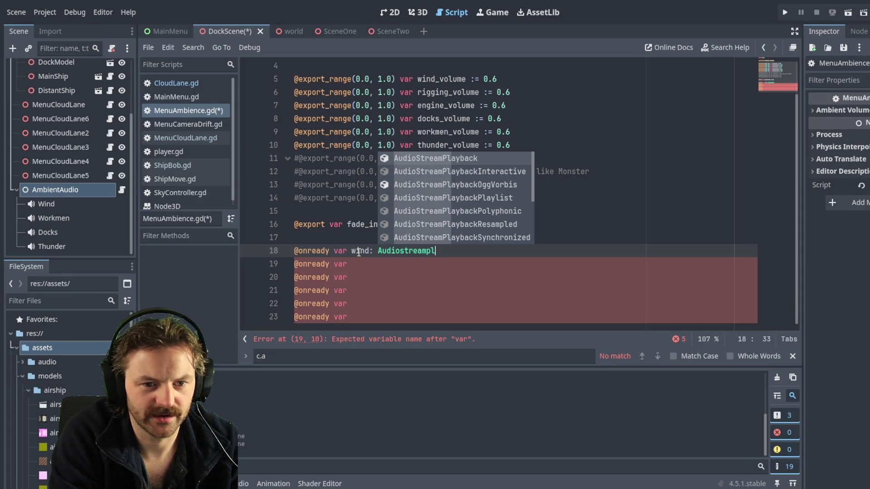
pyautogui.press('Down')
pyautogui.press('Up')
pyautogui.press('Return')
pyautogui.press('BackSpace')
pyautogui.press('BackSpace')
pyautogui.press('BackSpace')
pyautogui.write('r')
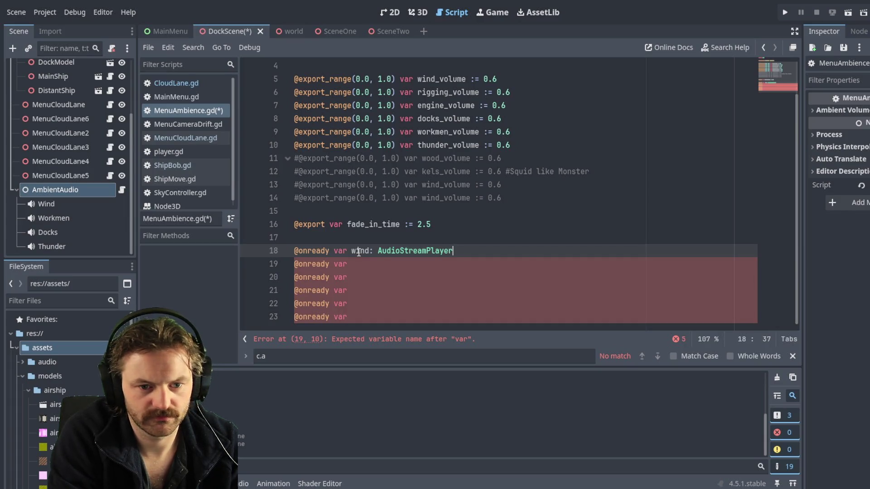
pyautogui.press('Escape')
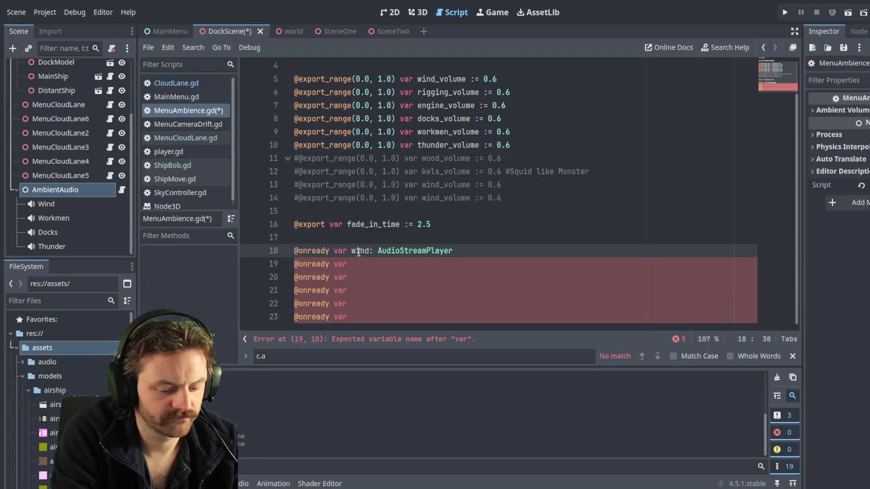
# - Finish line 18 with '= $Wind' and select the whole declaration
pyautogui.write('=')
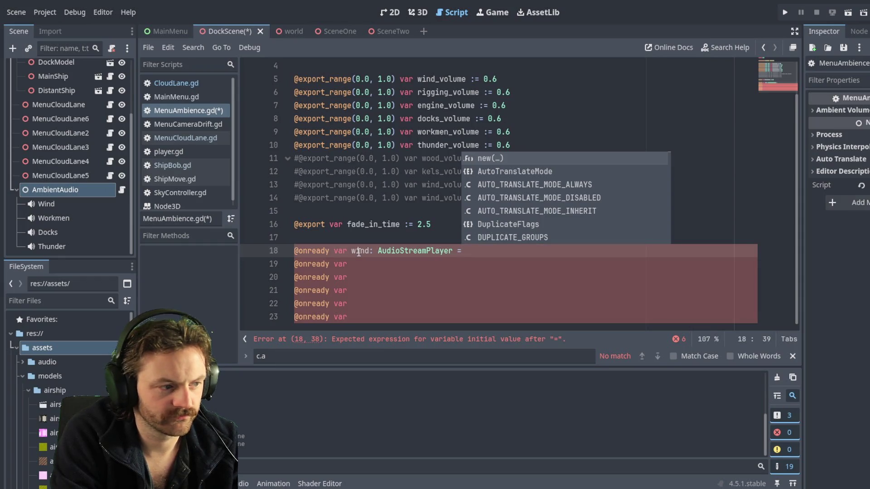
pyautogui.write(' $')
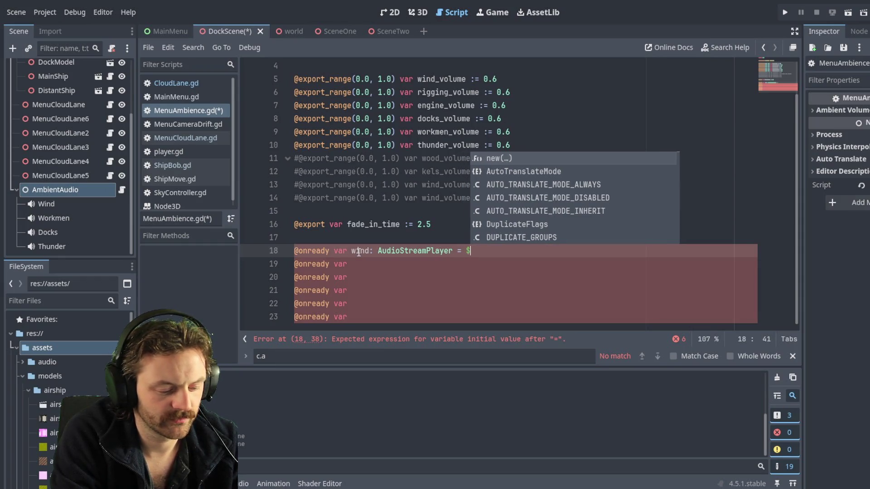
pyautogui.write('W')
pyautogui.press('Return')
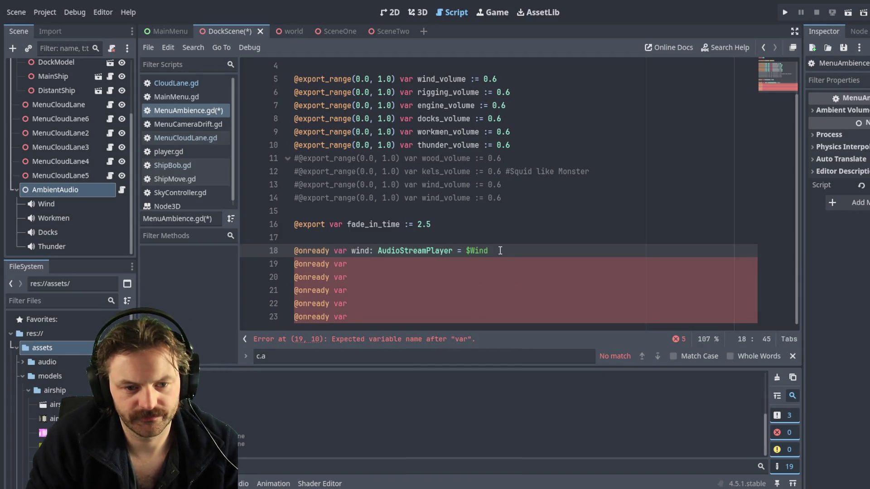
pyautogui.moveTo(499, 248)
pyautogui.mouseDown()
pyautogui.moveTo(294, 251)
pyautogui.moveTo(353, 252)
pyautogui.mouseUp()
pyautogui.hotkey('ctrl', 'c')
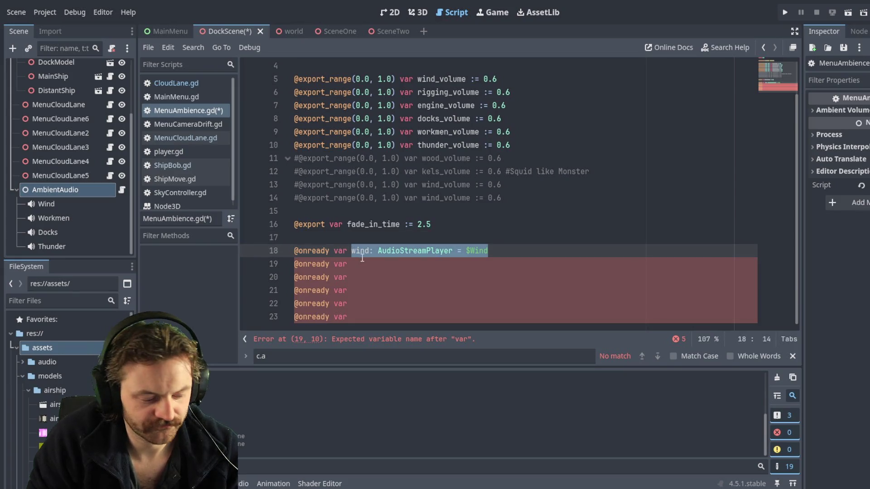
# - Paste the wind AudioStreamPlayer declaration onto each of lines 19, 20, 21, 22 and 23
pyautogui.click(370, 268)
pyautogui.hotkey('ctrl', 'v')
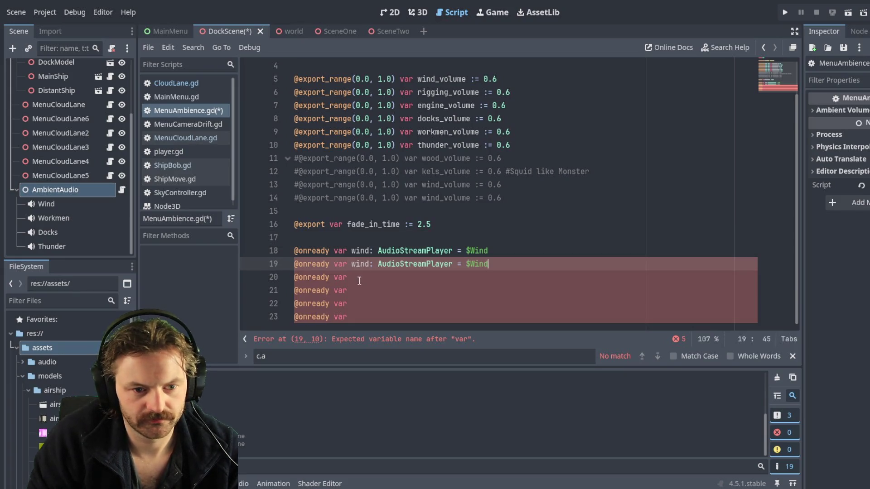
pyautogui.click(361, 278)
pyautogui.hotkey('ctrl', 'v')
pyautogui.click(360, 291)
pyautogui.hotkey('ctrl', 'v')
pyautogui.click(361, 305)
pyautogui.hotkey('ctrl', 'v')
pyautogui.click(361, 318)
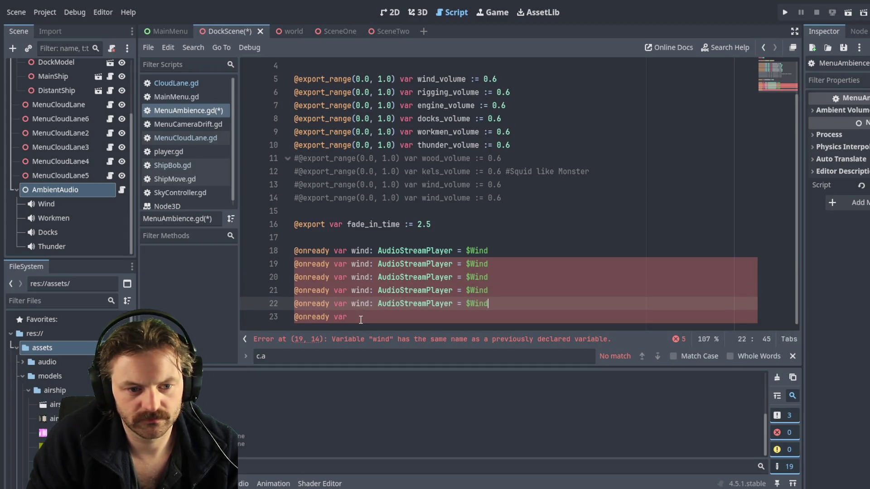
pyautogui.hotkey('ctrl', 'v')
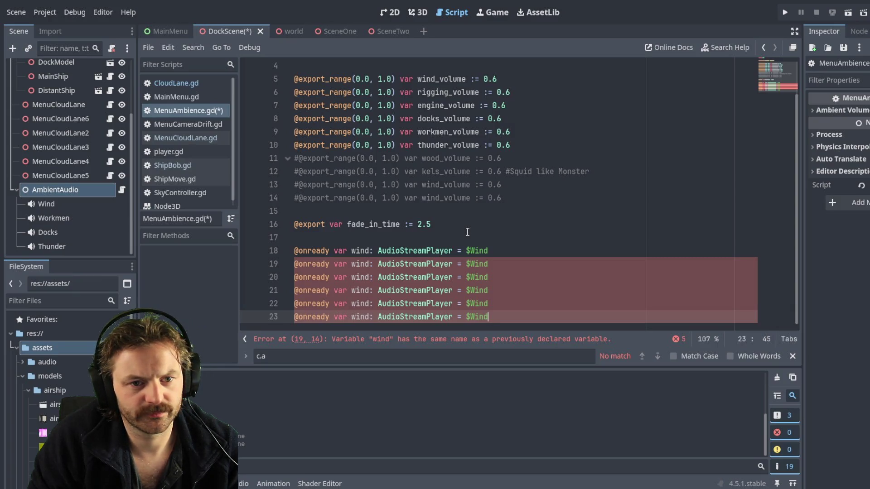
# - Change the node paths on lines 19, 20 and 21 to $Rigging, $Engine and $Docks
pyautogui.moveTo(488, 264); pyautogui.dragTo(473, 264)
pyautogui.write('Rigging')
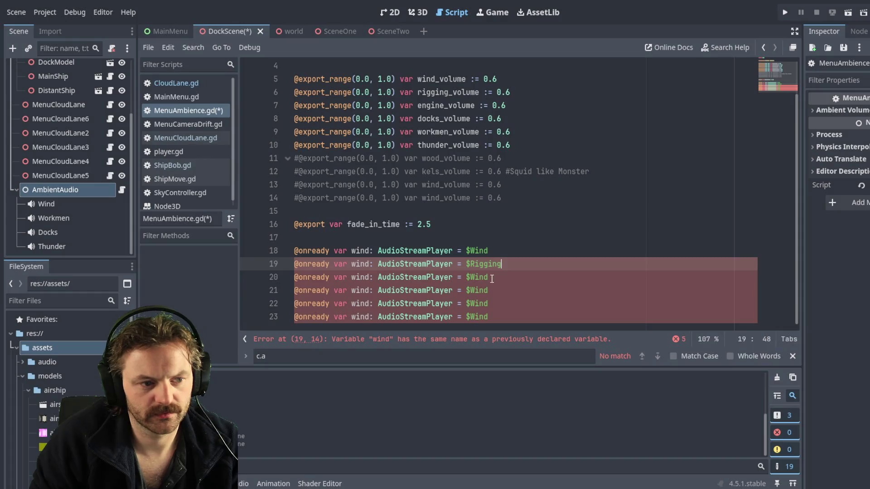
pyautogui.moveTo(471, 277); pyautogui.dragTo(488, 278)
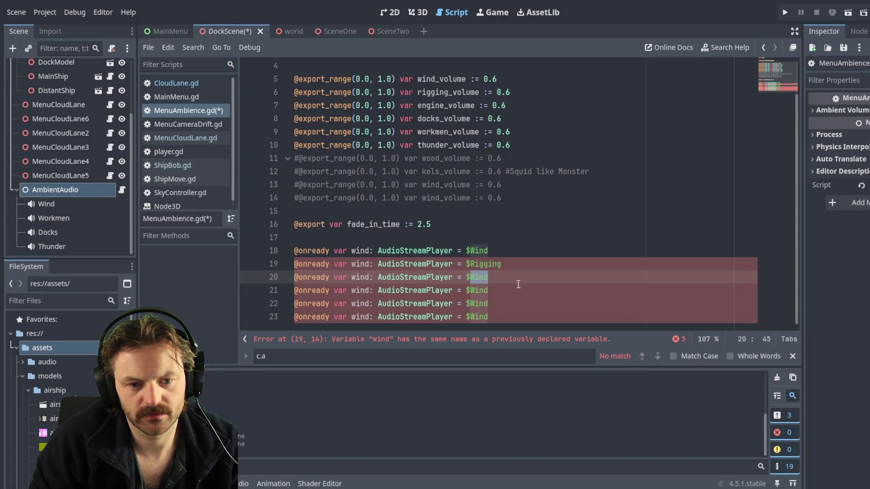
pyautogui.write('Engine')
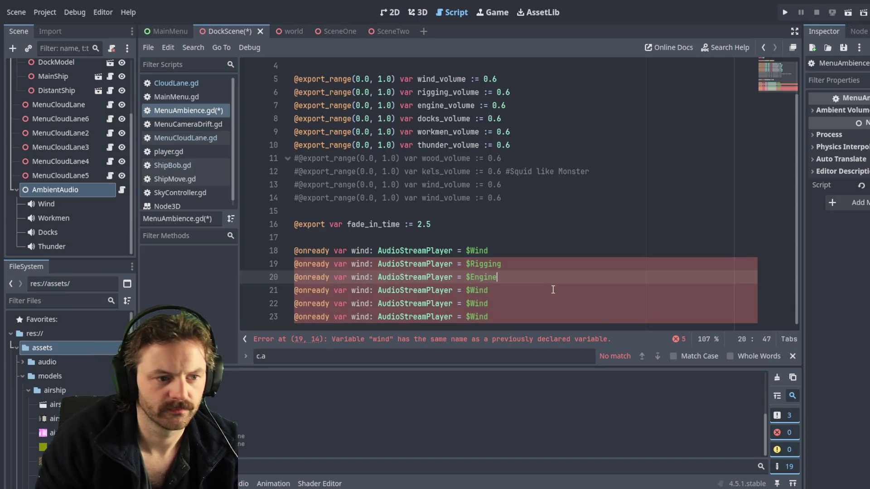
pyautogui.moveTo(471, 290); pyautogui.dragTo(489, 291)
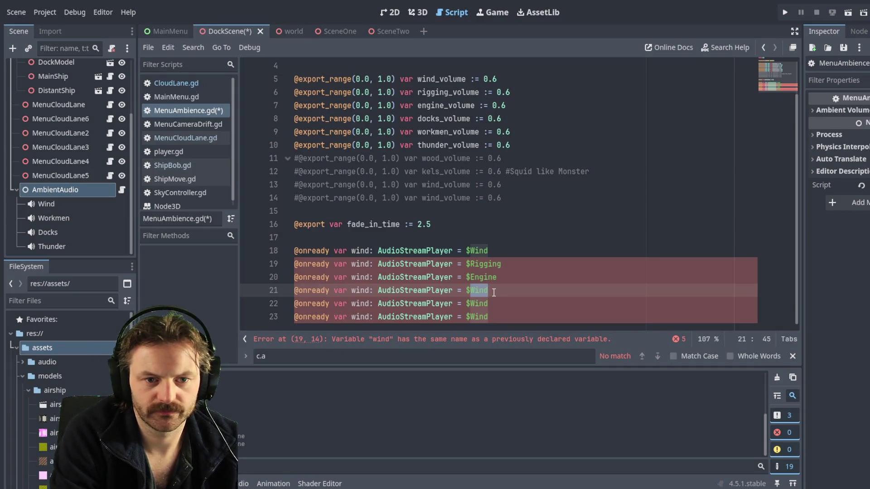
pyautogui.write('Docks')
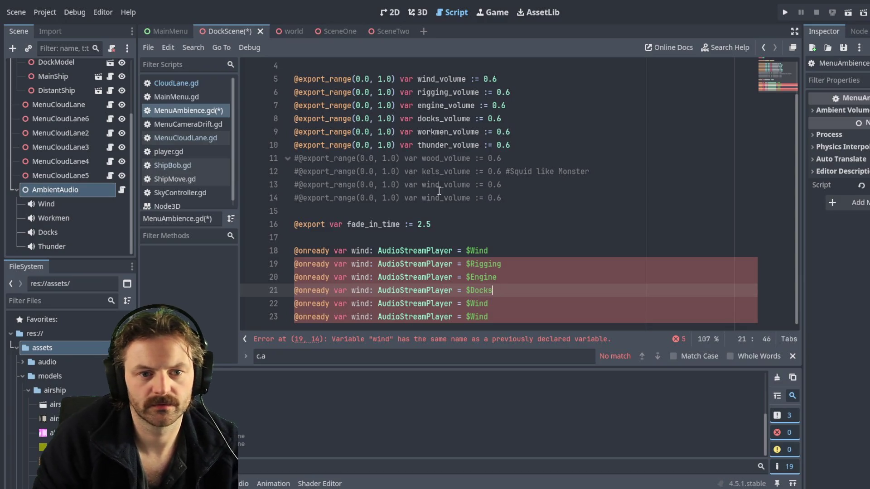
pyautogui.click(295, 119)
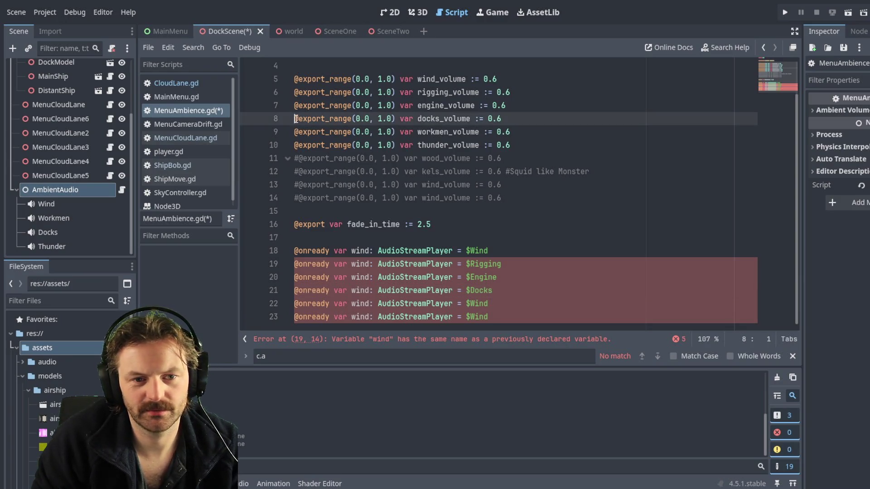
# - Comment out the engine_volume export on line 7 and the $Engine player on line 20
pyautogui.press('Up')
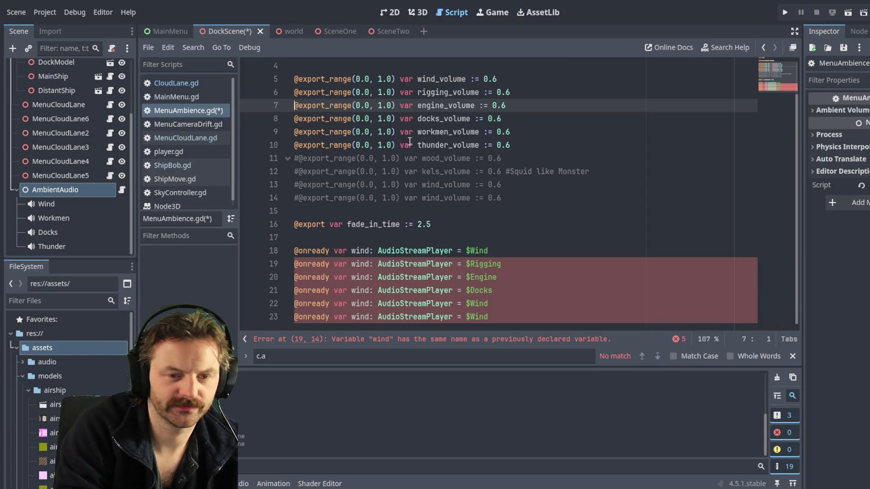
pyautogui.write('#')
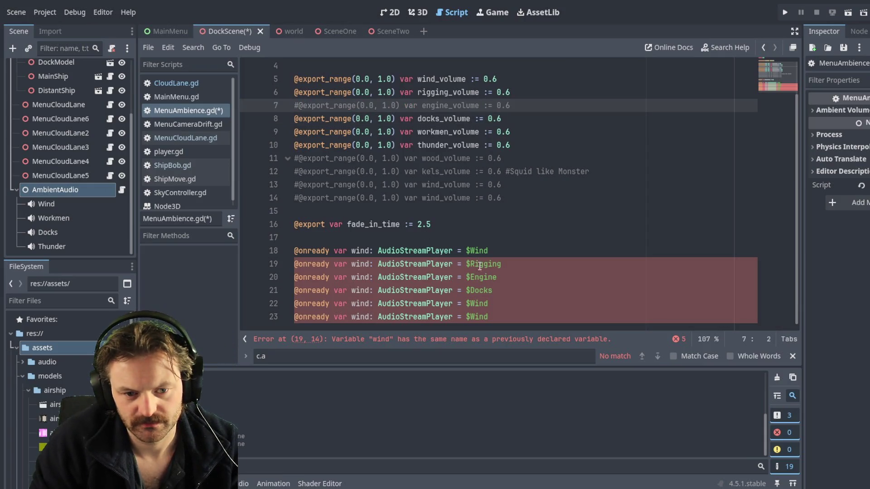
pyautogui.click(296, 277)
pyautogui.write('#')
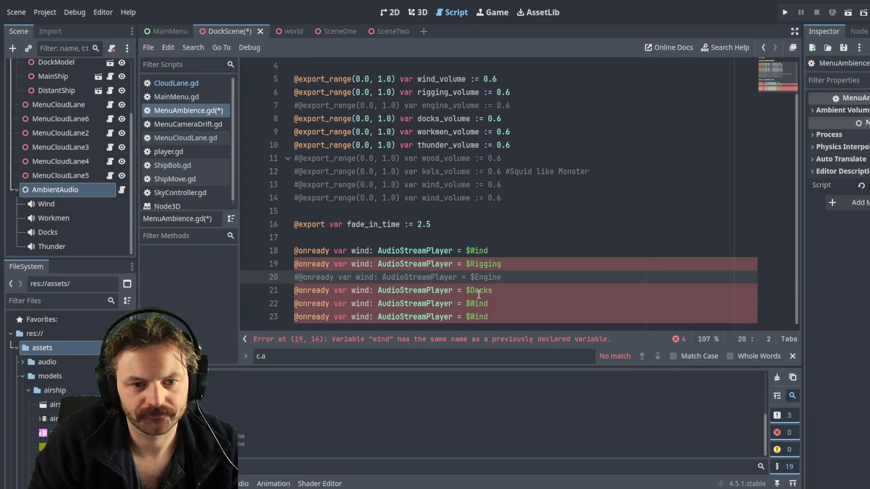
# - Change the node paths on lines 22 and 23 to $Workmen and $Thunder
pyautogui.moveTo(471, 308); pyautogui.dragTo(491, 306)
pyautogui.write('orkmen')
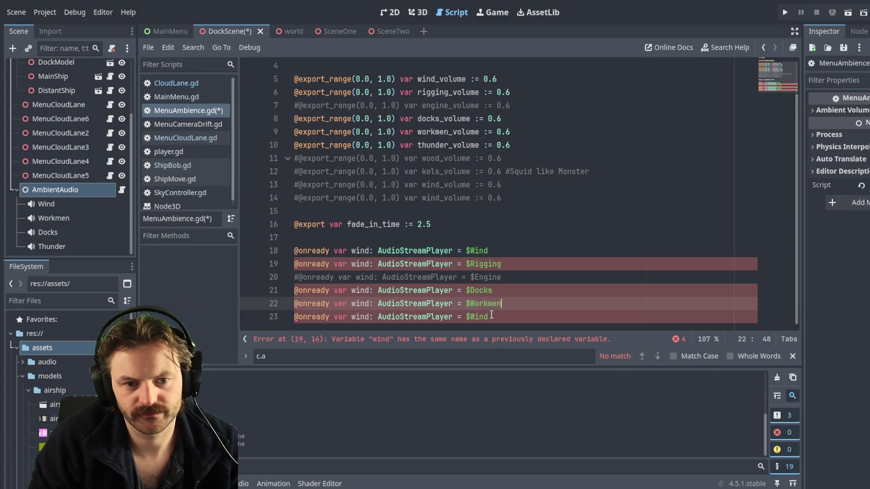
pyautogui.moveTo(491, 316); pyautogui.dragTo(474, 316)
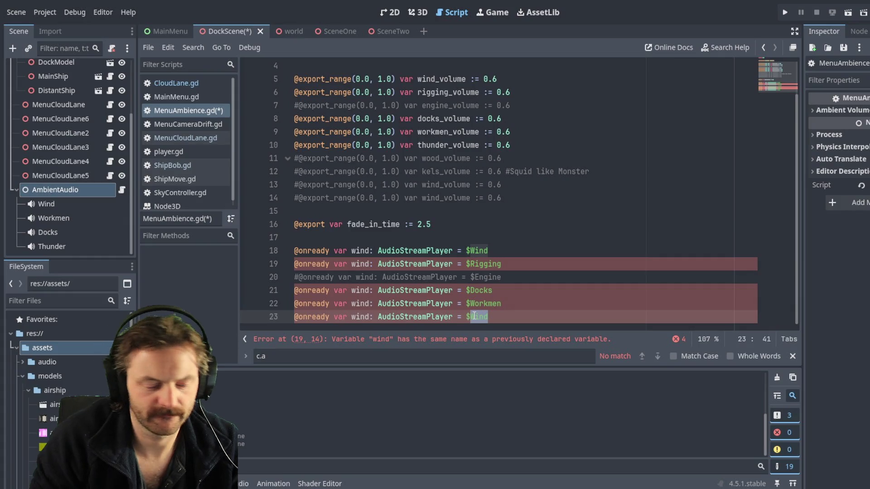
pyautogui.write('Thunde')
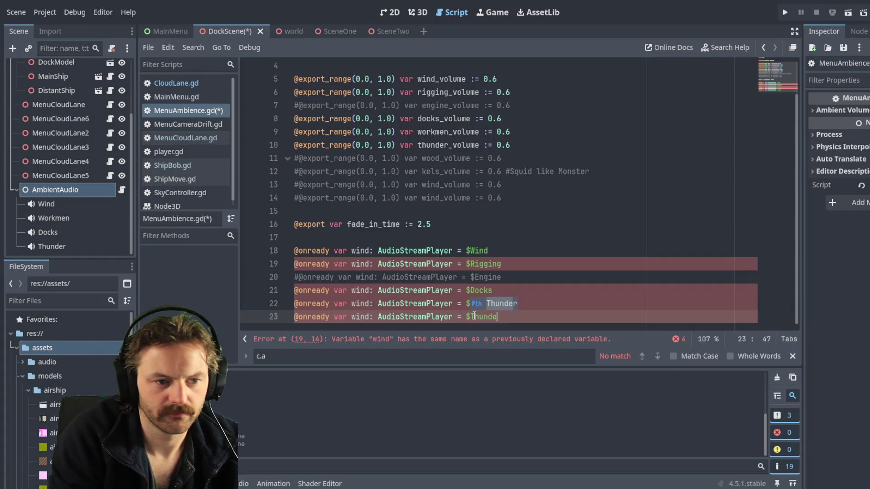
pyautogui.press('Return')
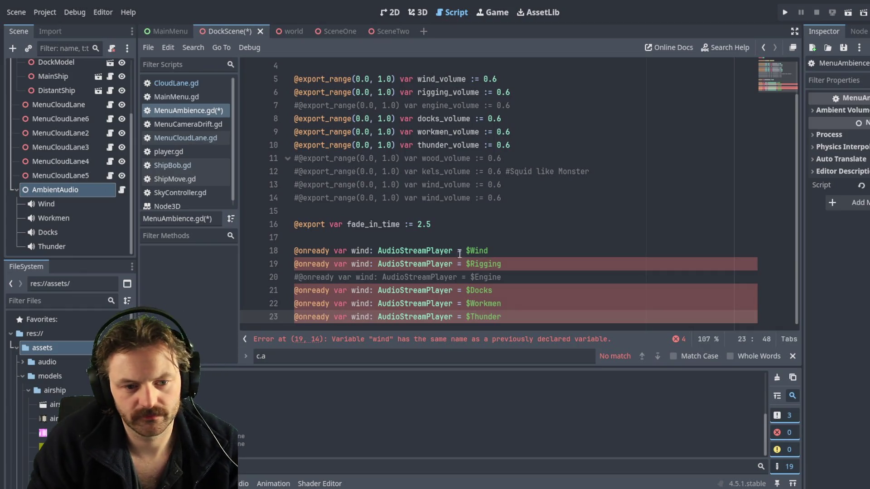
pyautogui.press('Up')
pyautogui.press('Up')
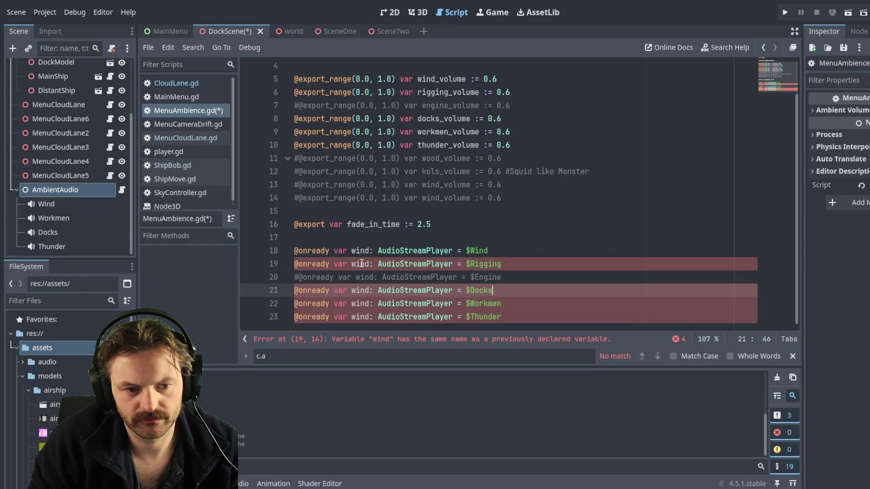
# - Rename the wind variables on lines 19, 21, 22 and 23 to rigging, docks, workmen and thunder
pyautogui.click(350, 264)
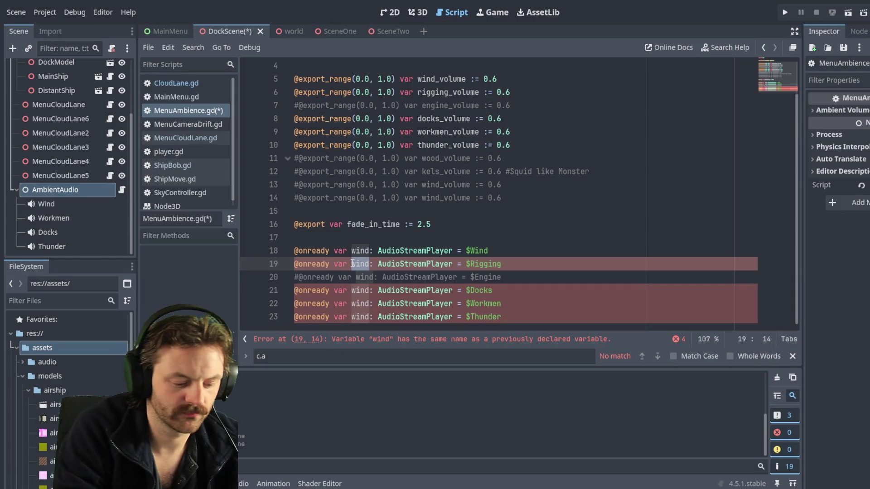
pyautogui.press('Delete')
pyautogui.press('Delete')
pyautogui.press('Delete')
pyautogui.write('rigging')
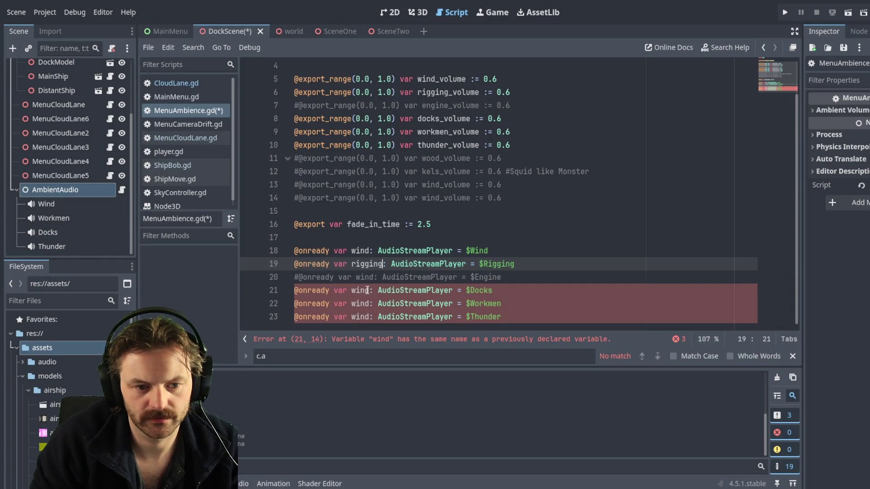
pyautogui.moveTo(369, 292); pyautogui.dragTo(351, 292)
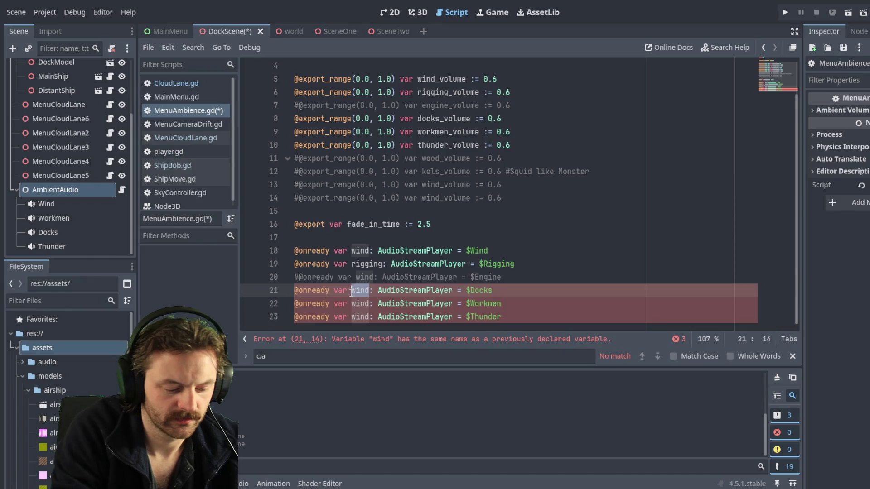
pyautogui.write('docks')
pyautogui.moveTo(369, 303); pyautogui.dragTo(351, 303)
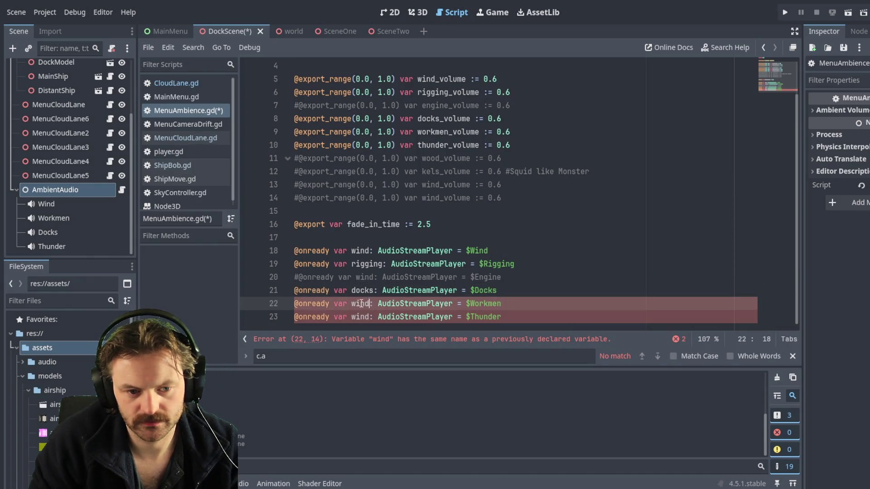
pyautogui.write('workmen')
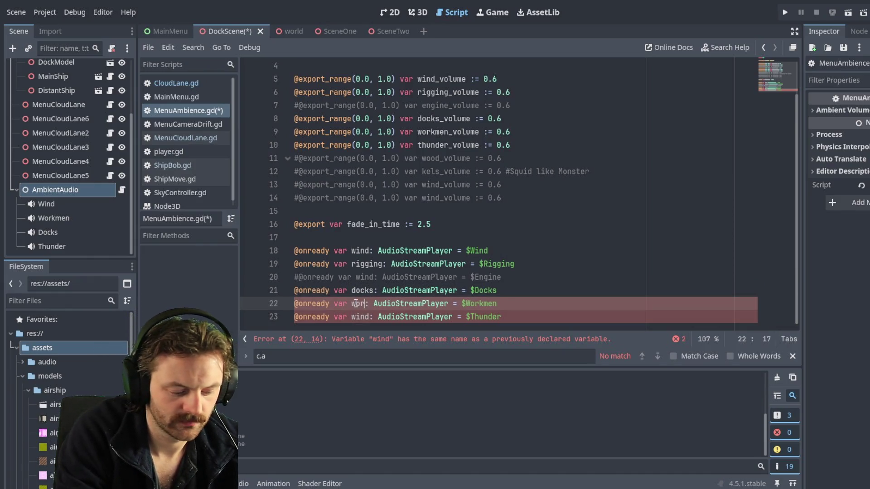
pyautogui.moveTo(370, 317); pyautogui.dragTo(352, 317)
pyautogui.write('thunder')
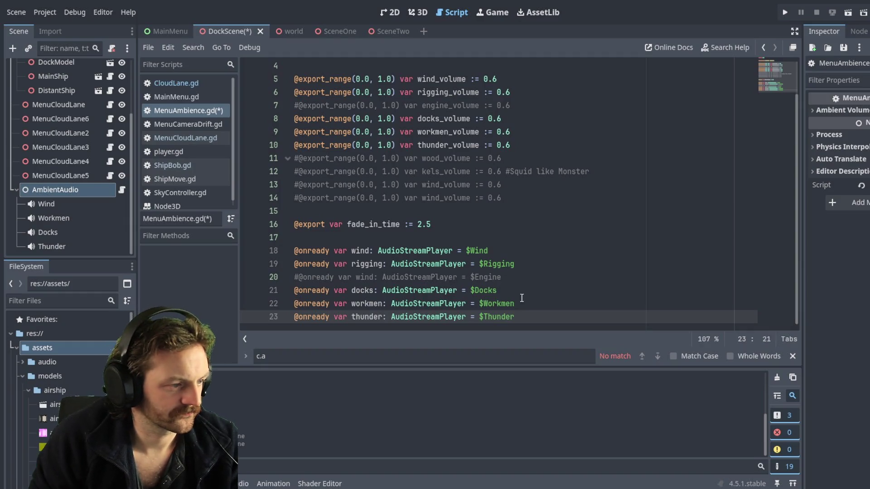
# - Below the declarations, add func _ready() -> void: whose body calls _play_loop(wind, wind_volume)
pyautogui.click(523, 318)
pyautogui.press('Return')
pyautogui.press('Return')
pyautogui.write('func')
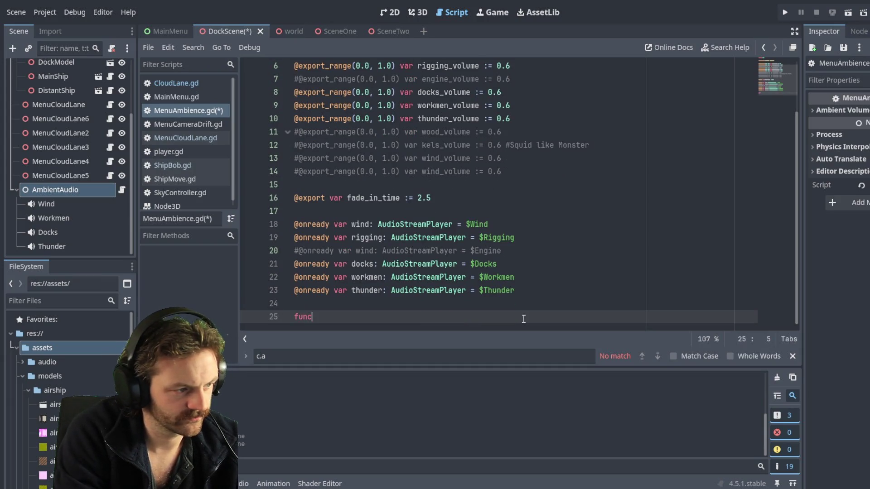
pyautogui.write(' _')
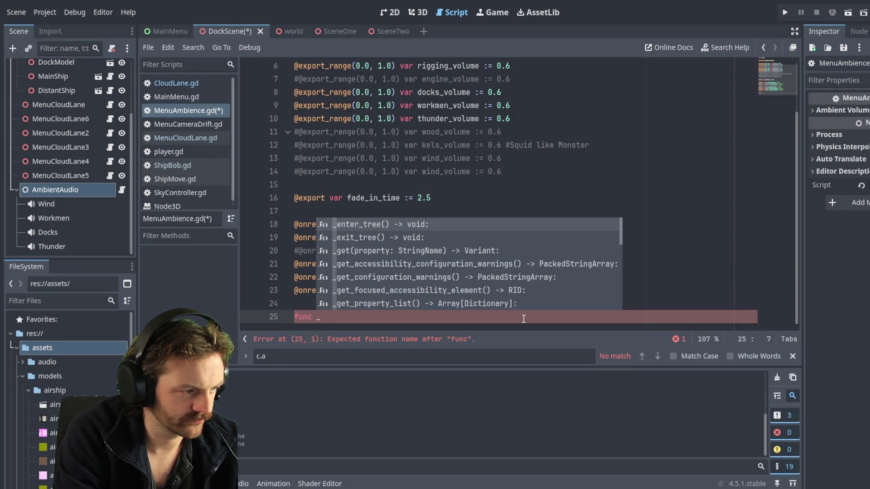
pyautogui.write('ready')
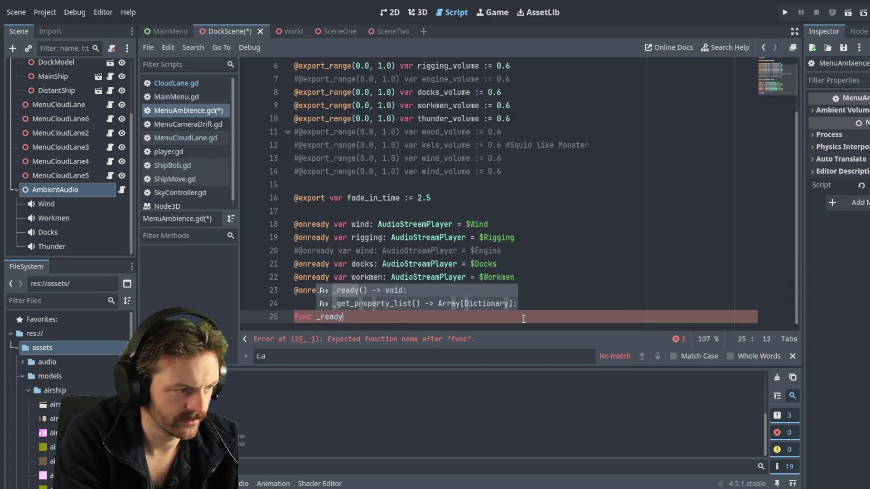
pyautogui.write('() ')
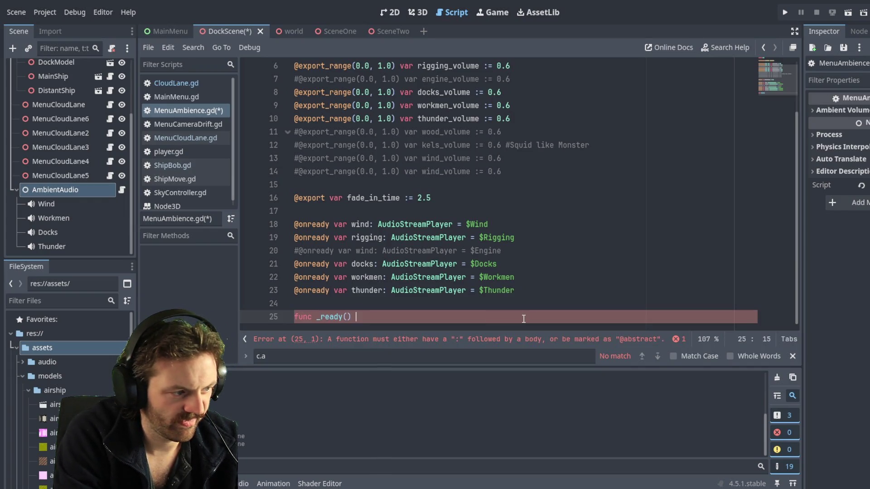
pyautogui.write('-> ')
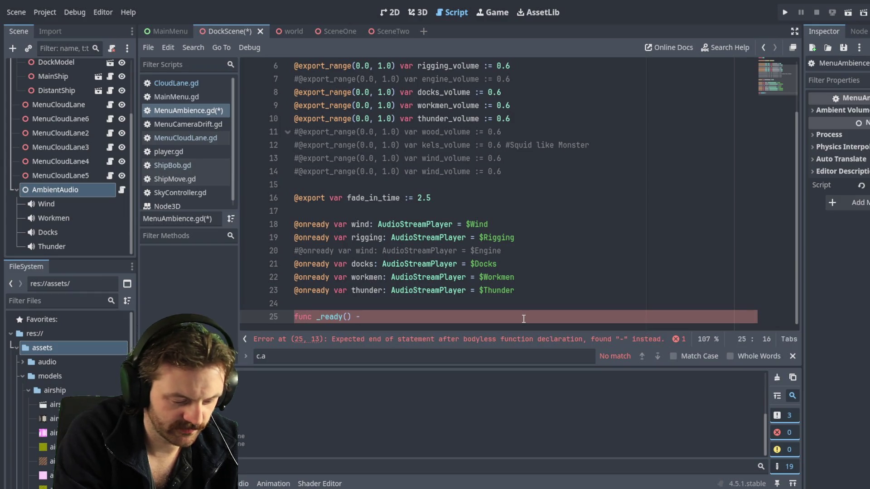
pyautogui.write('void')
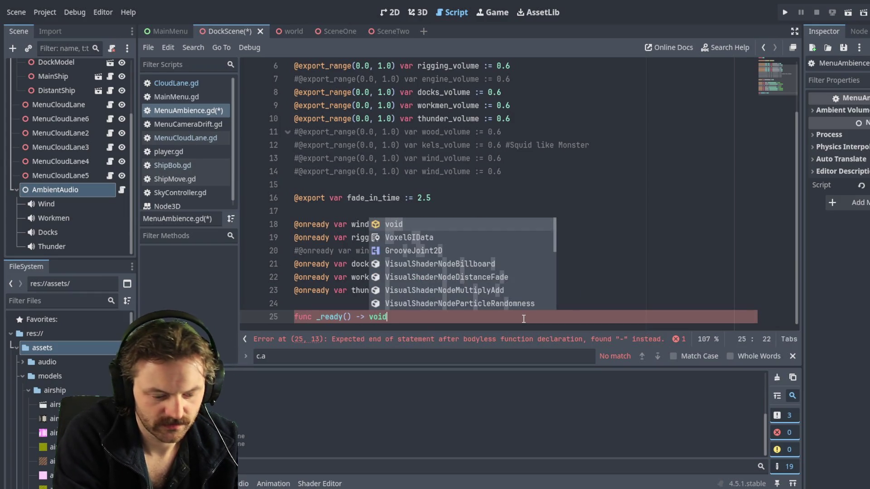
pyautogui.write(':')
pyautogui.press('Return')
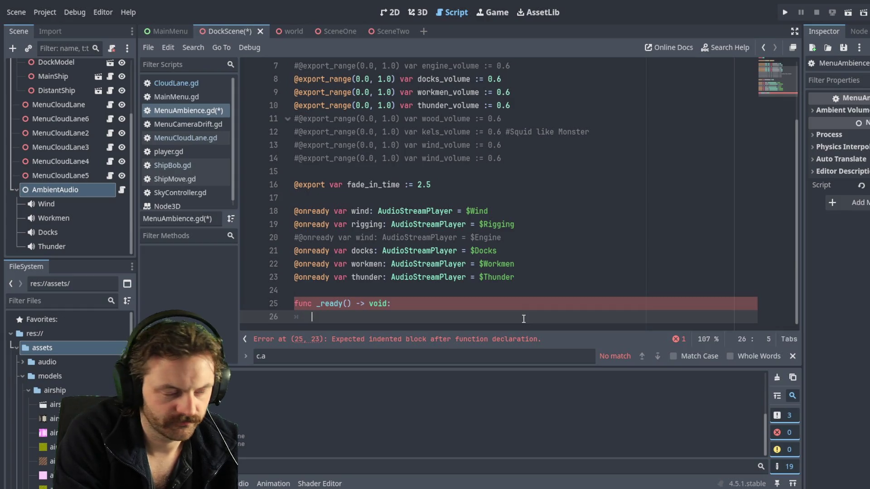
pyautogui.write('_')
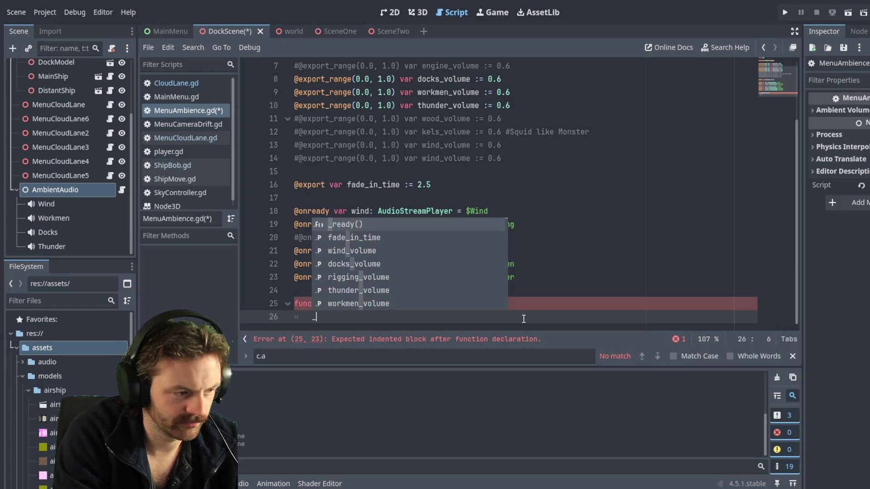
pyautogui.write('play_l')
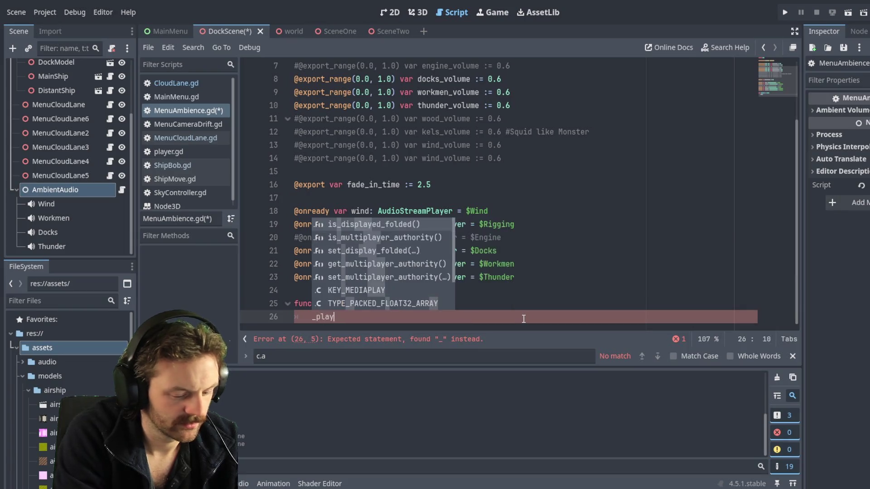
pyautogui.write('oop(')
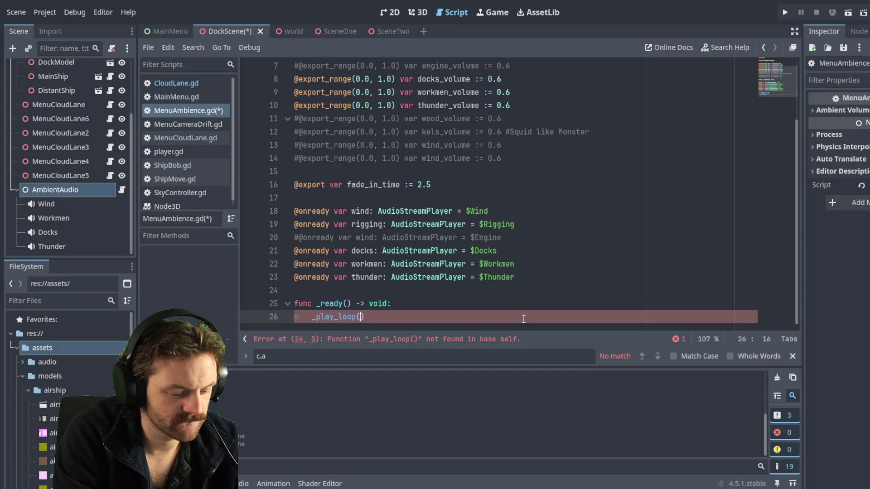
pyautogui.write('wind')
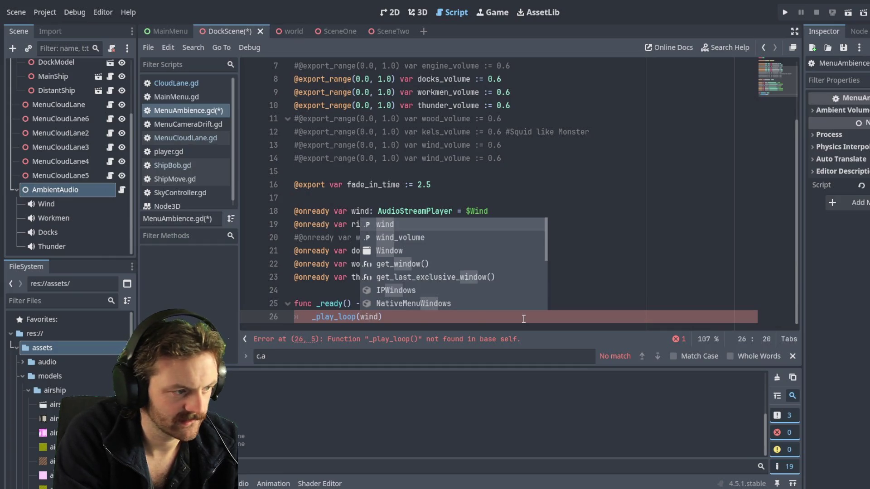
pyautogui.write(', wind')
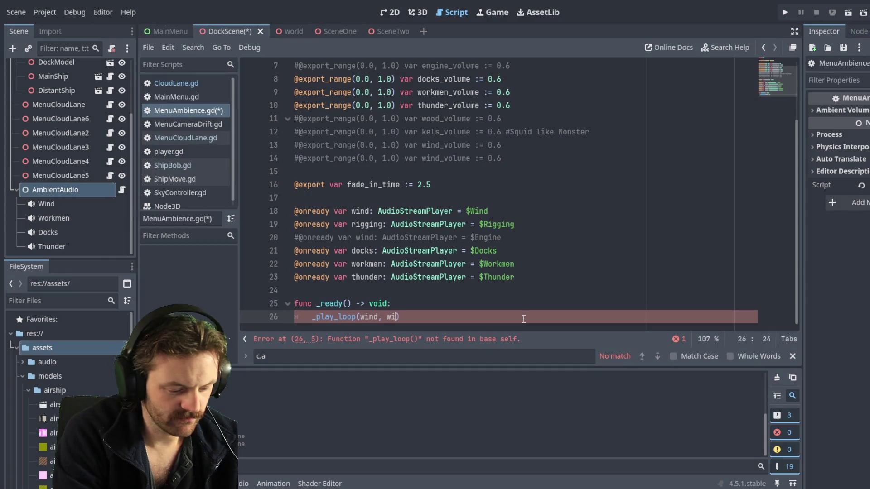
pyautogui.write('_volum')
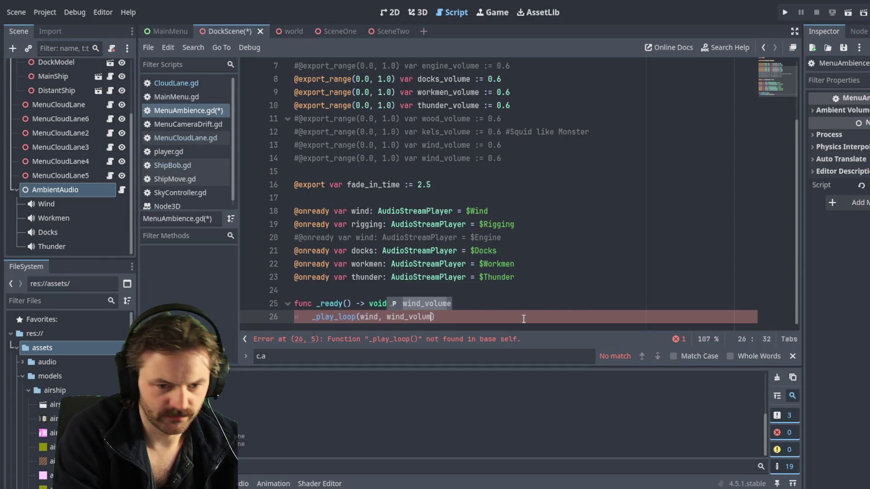
pyautogui.press('Return')
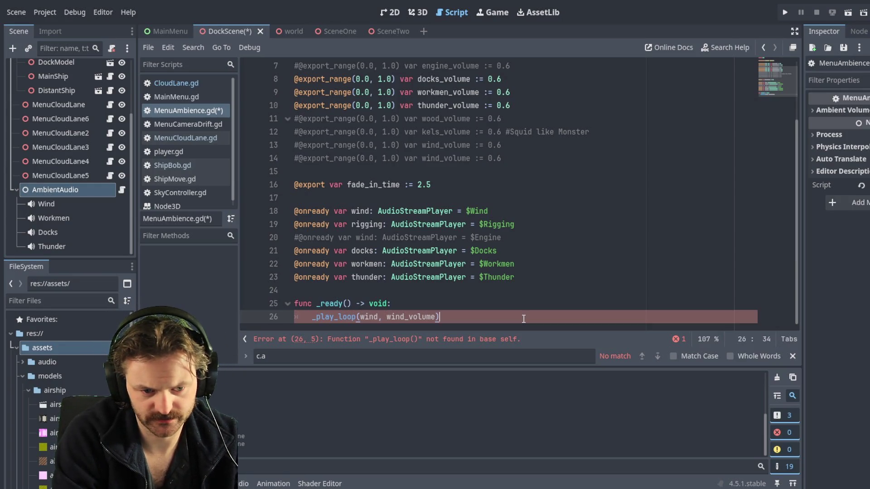
pyautogui.press('Return')
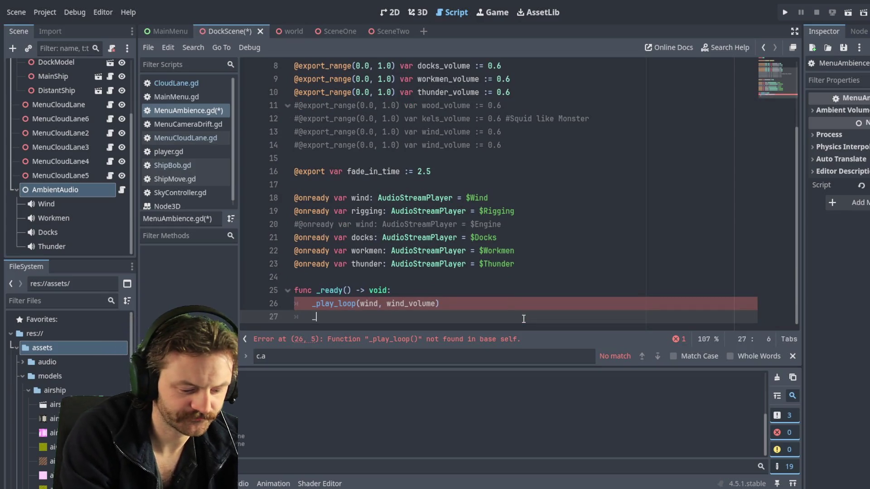
# - Add the call _play_loop(rigging, rigging_volume) and duplicate that line three times
pyautogui.write('_play_')
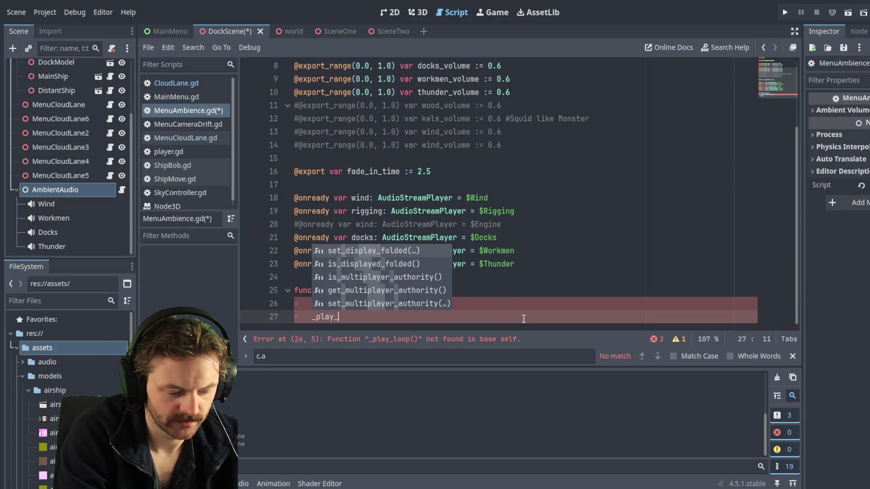
pyautogui.write('rigging')
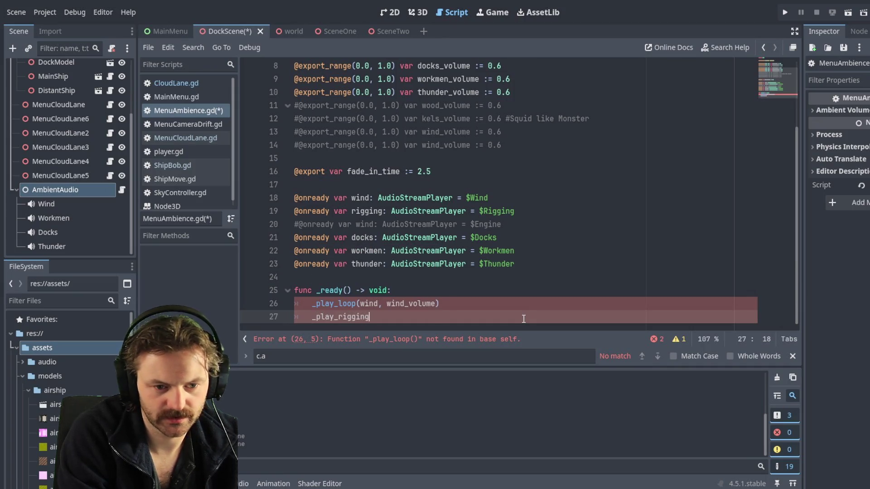
pyautogui.press('BackSpace')
pyautogui.press('BackSpace')
pyautogui.press('BackSpace')
pyautogui.write('loop(riggi')
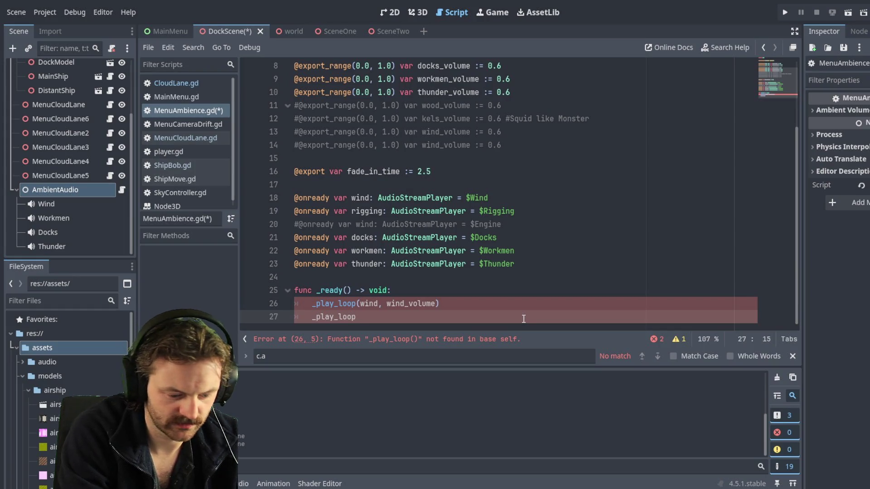
pyautogui.write('ng, ')
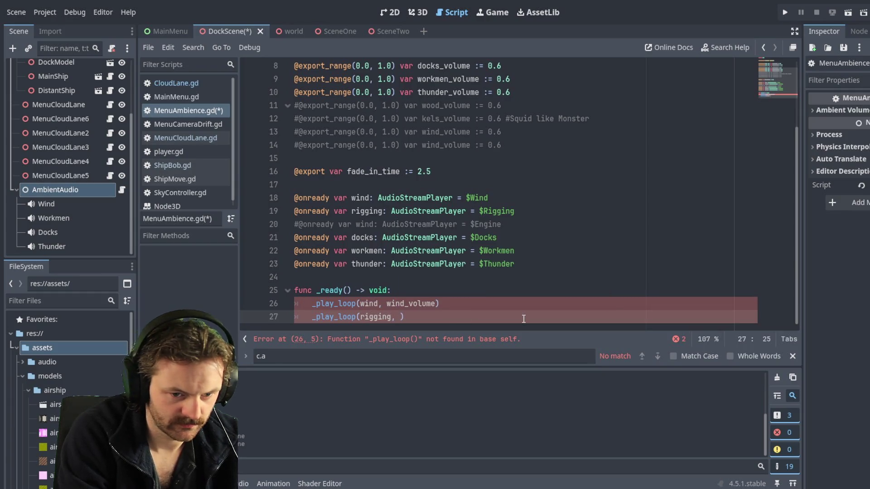
pyautogui.write('rigging_')
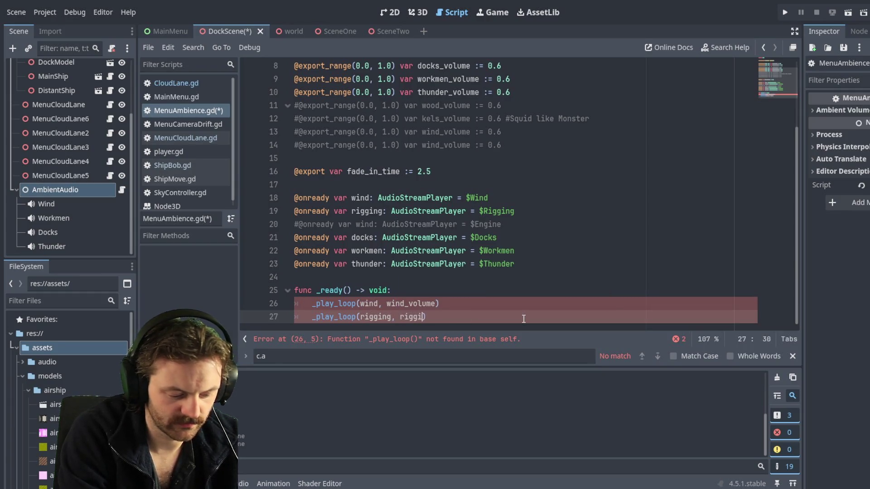
pyautogui.write('volume')
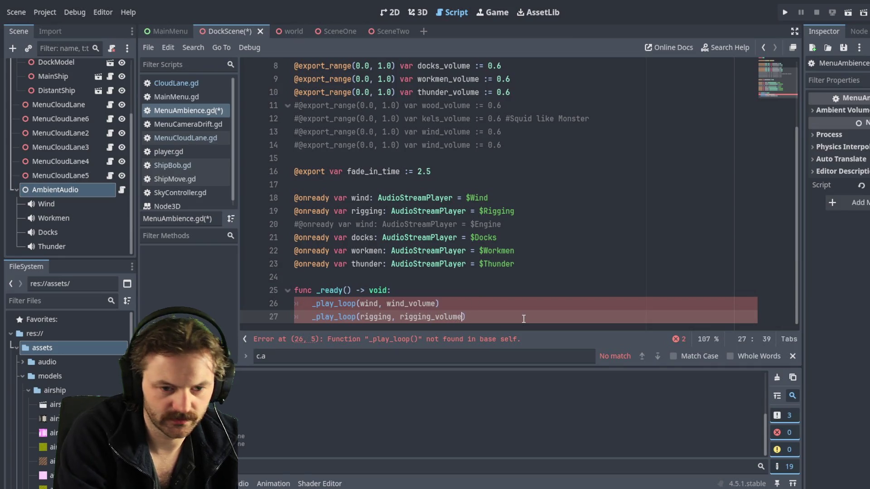
pyautogui.hotkey('shift', 'Left')
pyautogui.hotkey('shift', 'Left')
pyautogui.moveTo(415, 323); pyautogui.dragTo(330, 317)
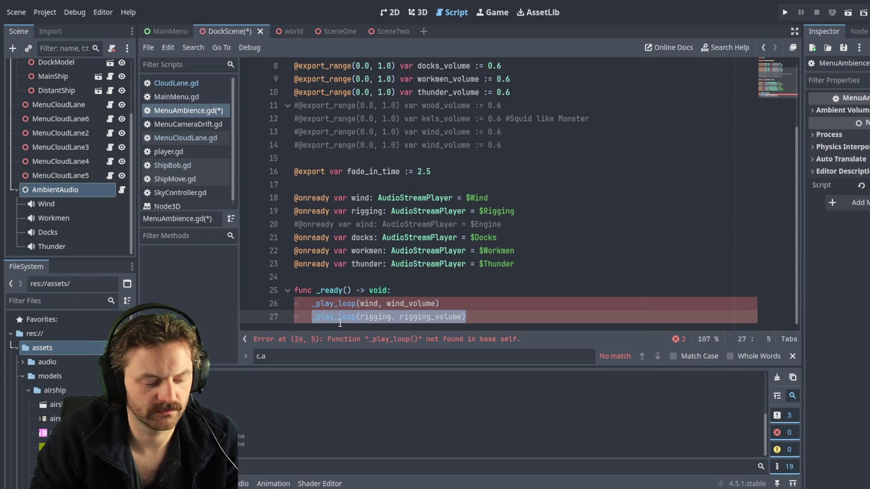
pyautogui.click(470, 314)
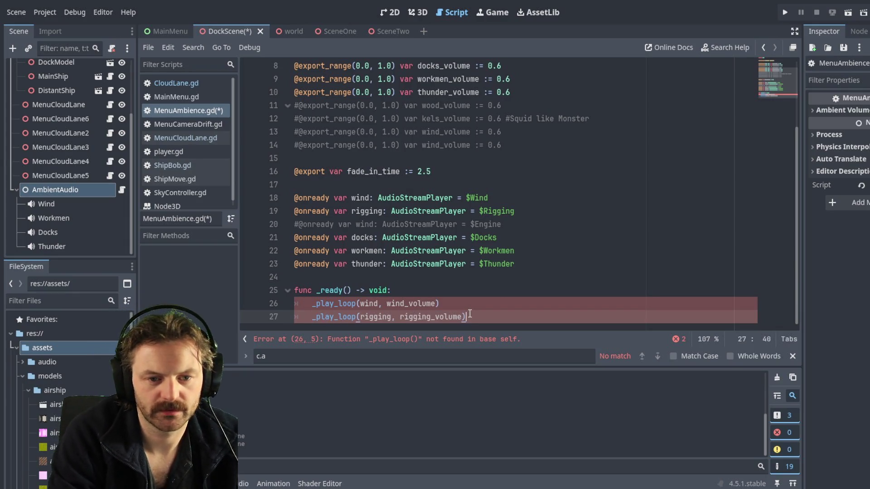
pyautogui.hotkey('ctrl', 'shift', 'd')
pyautogui.hotkey('ctrl', 'shift', 'd')
pyautogui.hotkey('ctrl', 'shift', 'd')
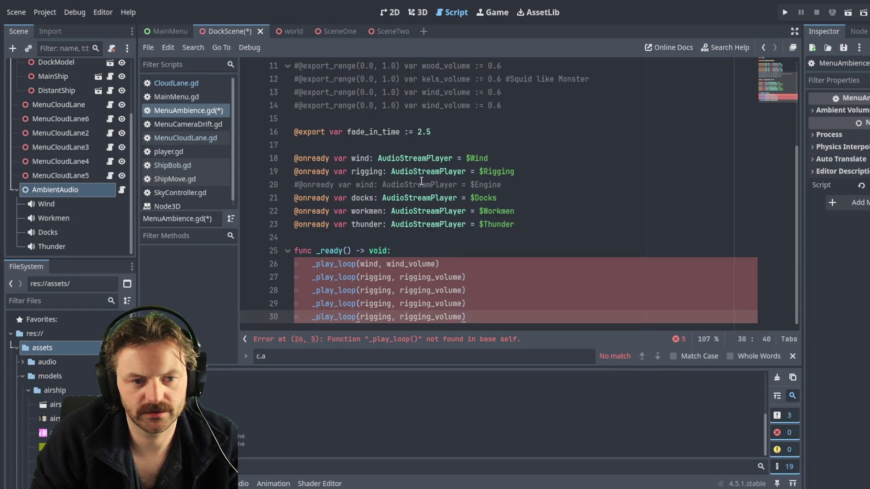
# - Change the duplicates' volume arguments to docks_volume, workmen_volume and thunder_volume
pyautogui.scroll(2, 485, 103)
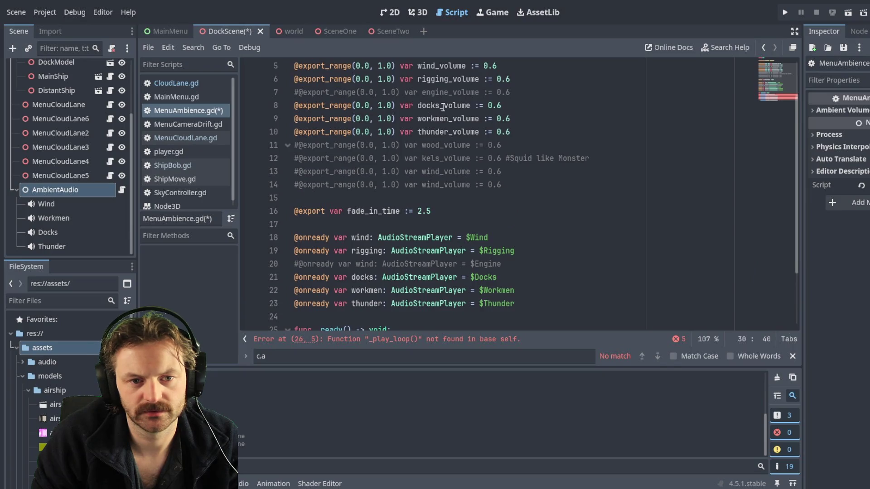
pyautogui.doubleClick(443, 106)
pyautogui.hotkey('ctrl', 'c')
pyautogui.scroll(-2, 444, 145)
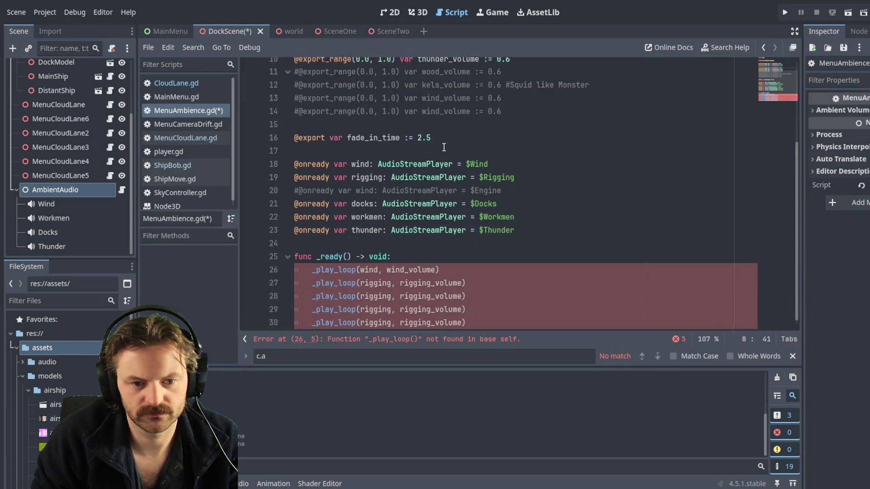
pyautogui.doubleClick(416, 294)
pyautogui.hotkey('ctrl', 'v')
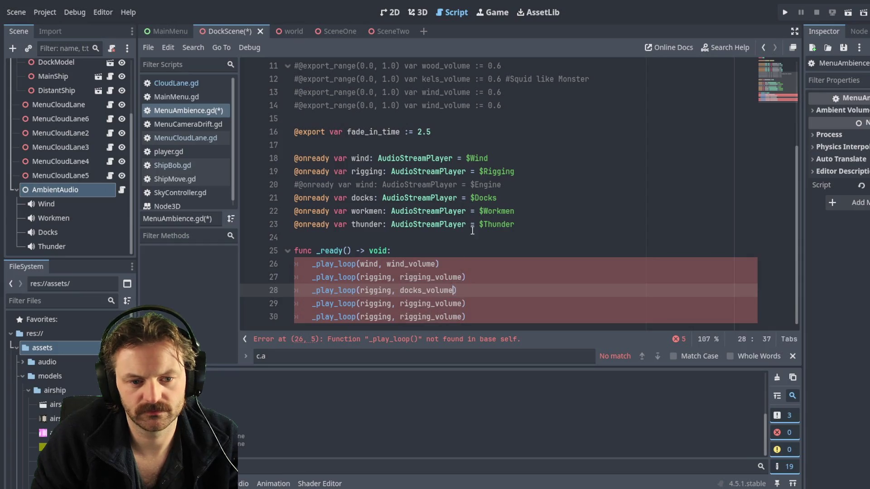
pyautogui.scroll(3, 476, 202)
pyautogui.doubleClick(437, 167)
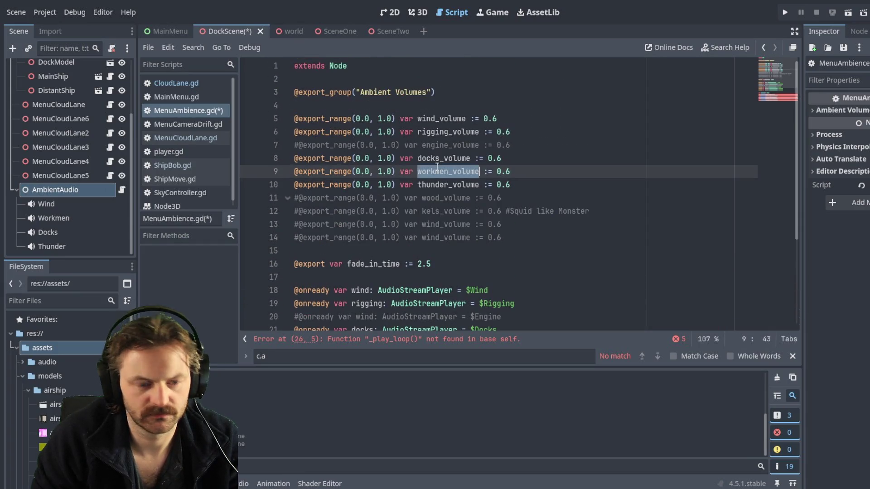
pyautogui.scroll(-3, 437, 170)
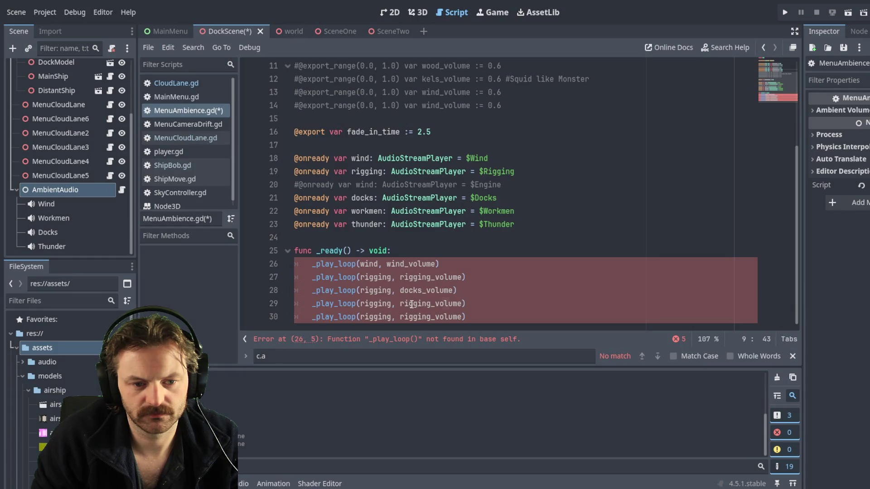
pyautogui.doubleClick(411, 303)
pyautogui.scroll(3, 453, 190)
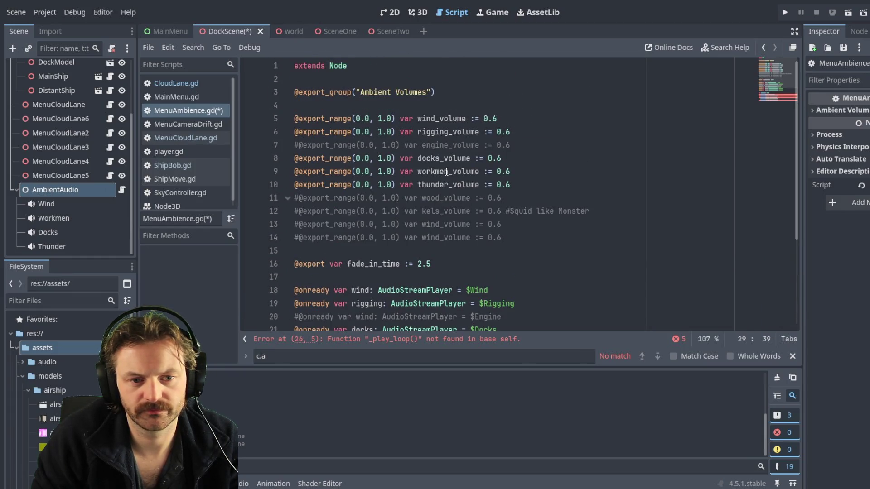
pyautogui.doubleClick(446, 186)
pyautogui.hotkey('ctrl', 'c')
pyautogui.scroll(-3, 446, 187)
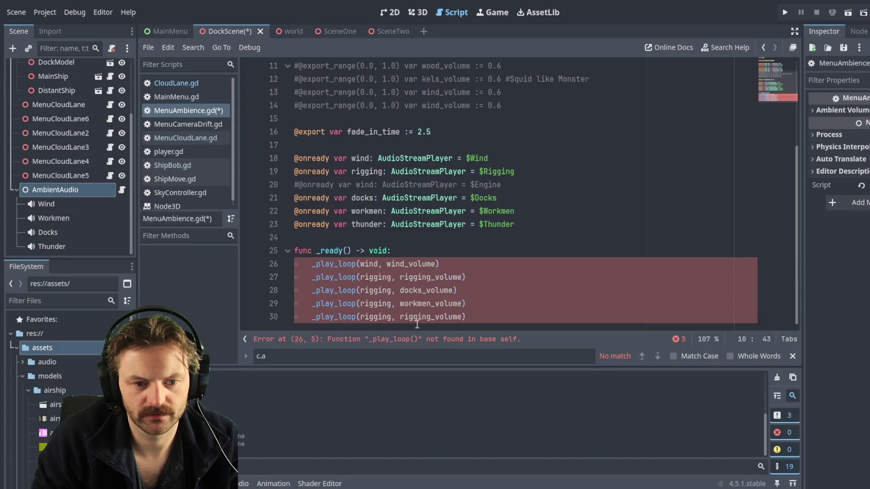
pyautogui.doubleClick(433, 317)
pyautogui.hotkey('ctrl', 'v')
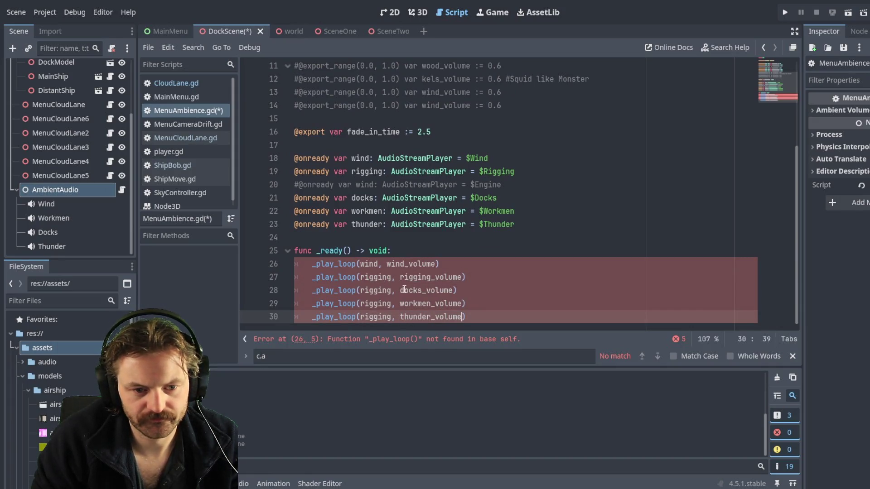
# - Set the duplicates' player arguments to docks, workmen and thunder
pyautogui.doubleClick(366, 290)
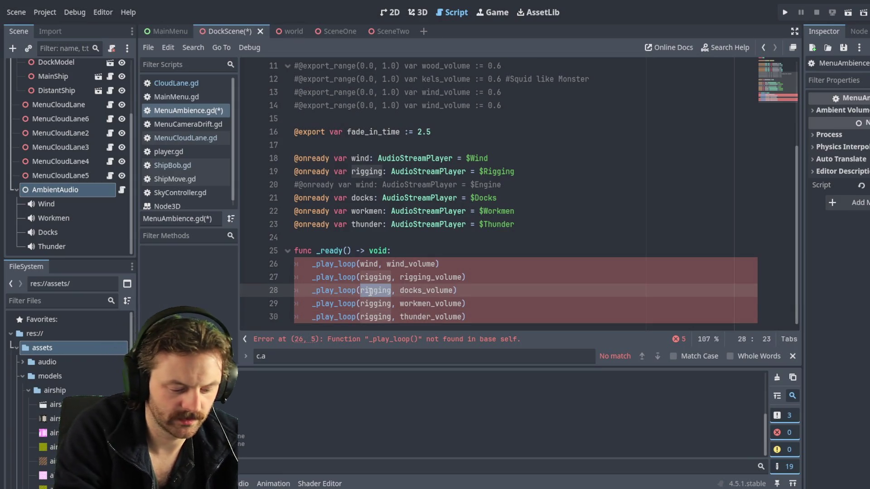
pyautogui.write('docks')
pyautogui.doubleClick(371, 304)
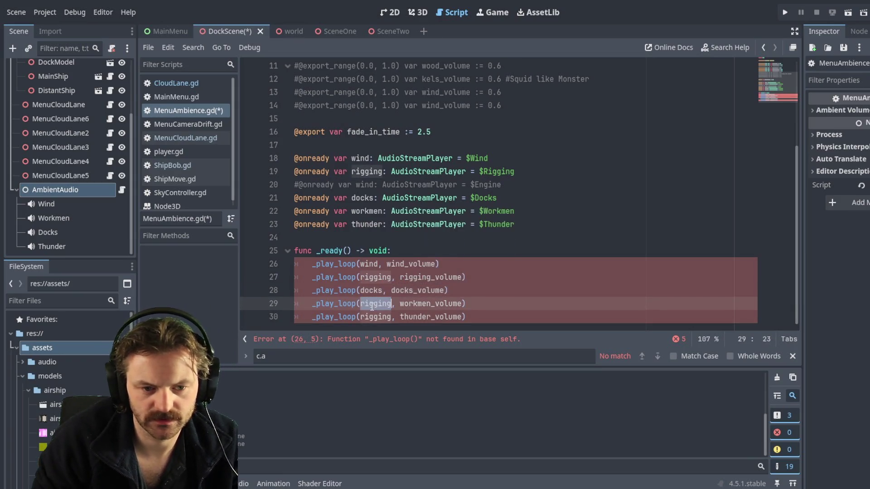
pyautogui.write('workmen')
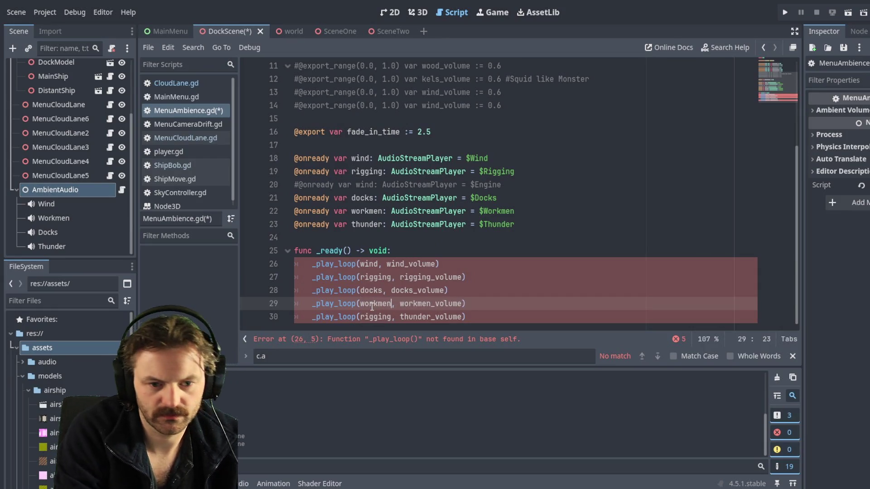
pyautogui.doubleClick(375, 317)
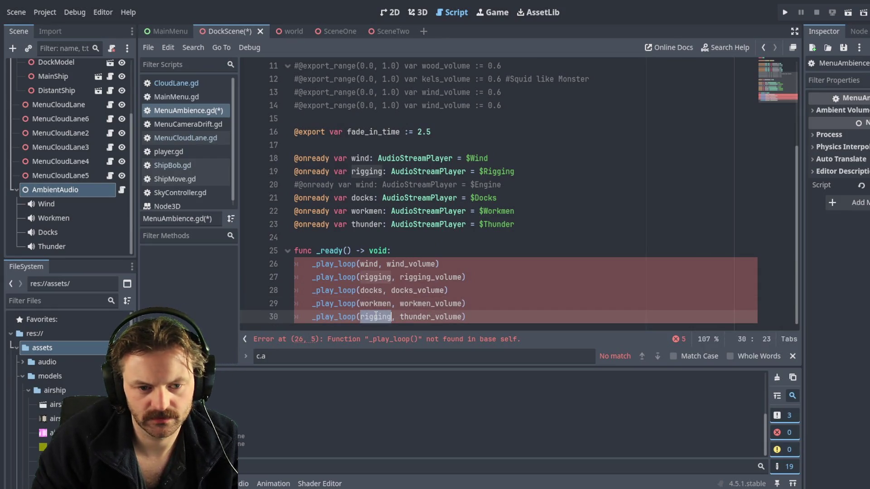
pyautogui.write('thunder')
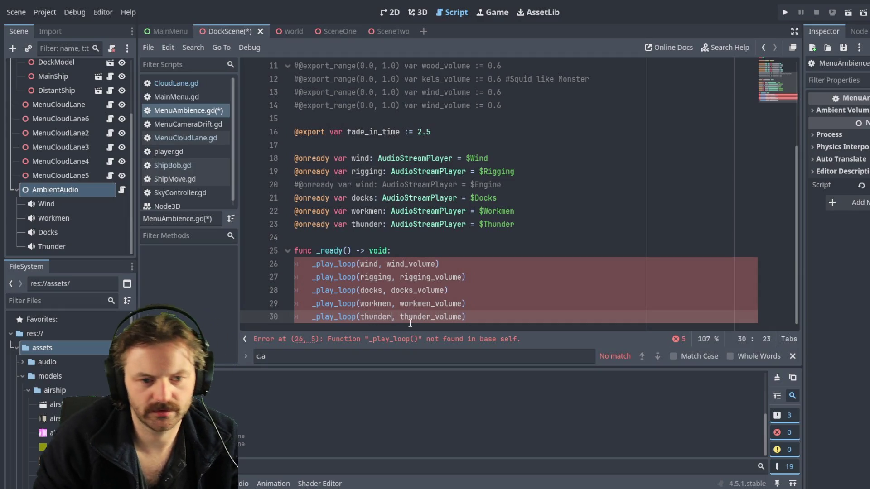
pyautogui.click(501, 320)
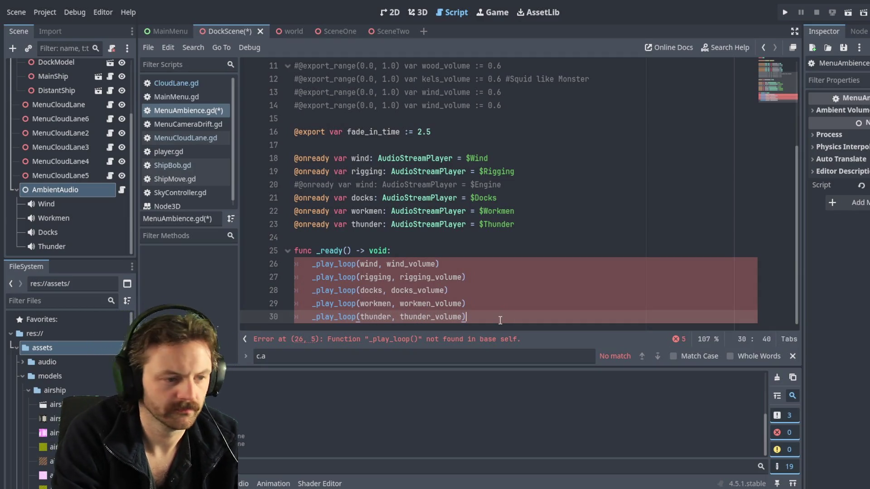
pyautogui.press('Return')
pyautogui.press('Return')
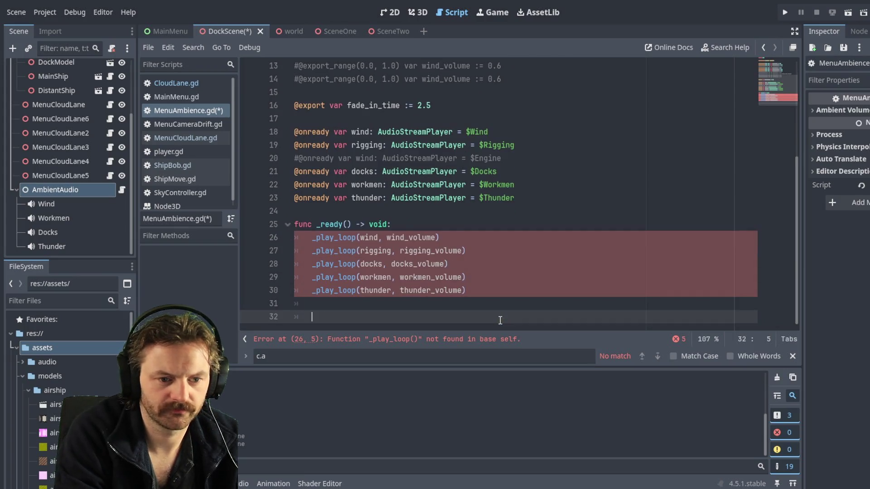
# - Declare func _play_loop(player: AudioStreamPlayer, target_volume: float)
pyautogui.write('func ')
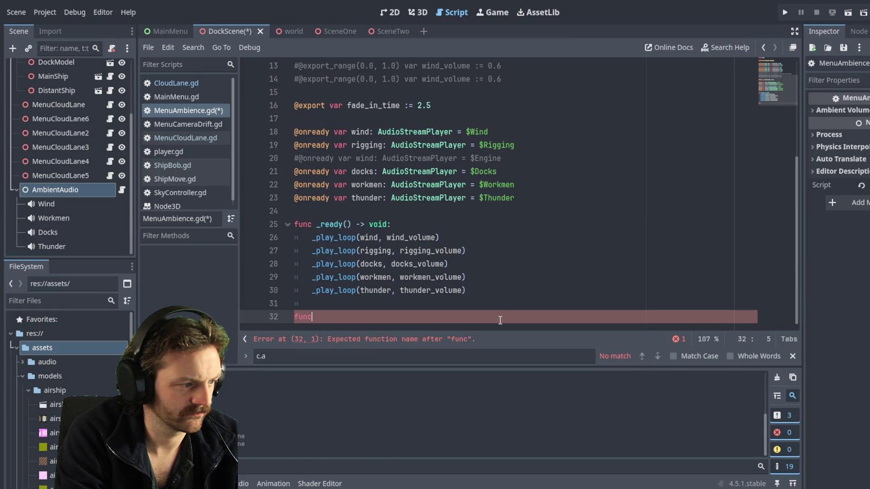
pyautogui.write('_play')
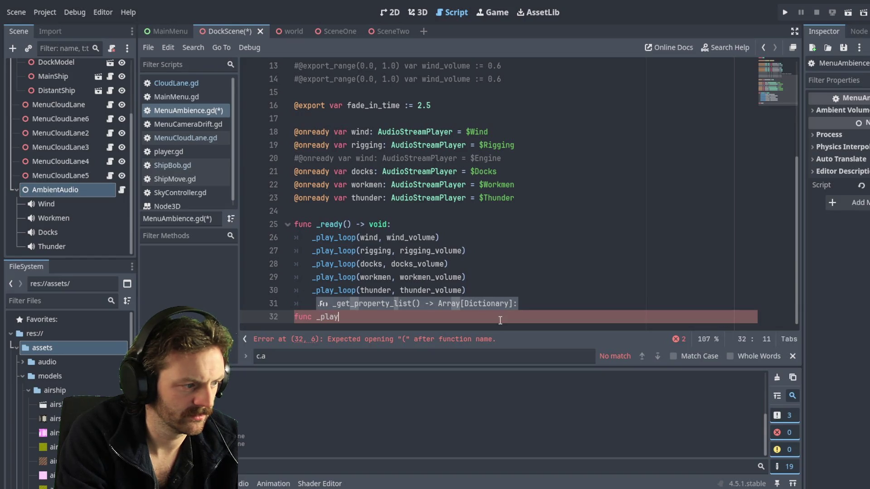
pyautogui.write('_loop')
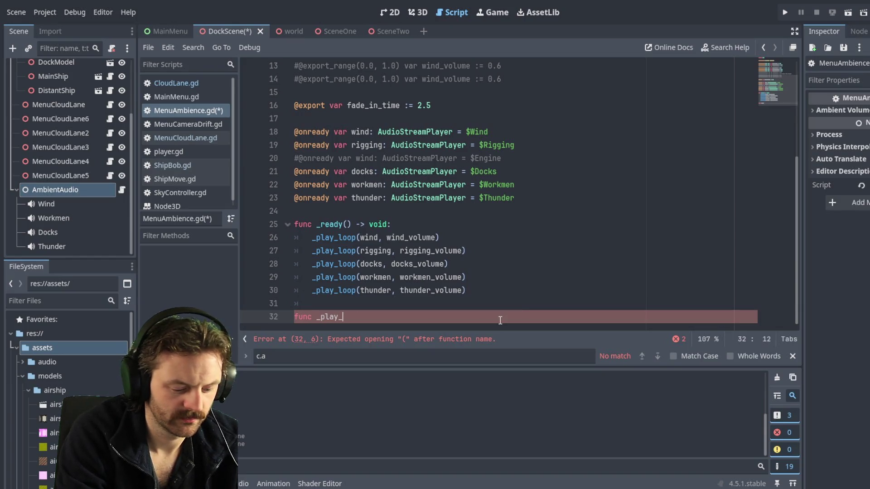
pyautogui.write('(player')
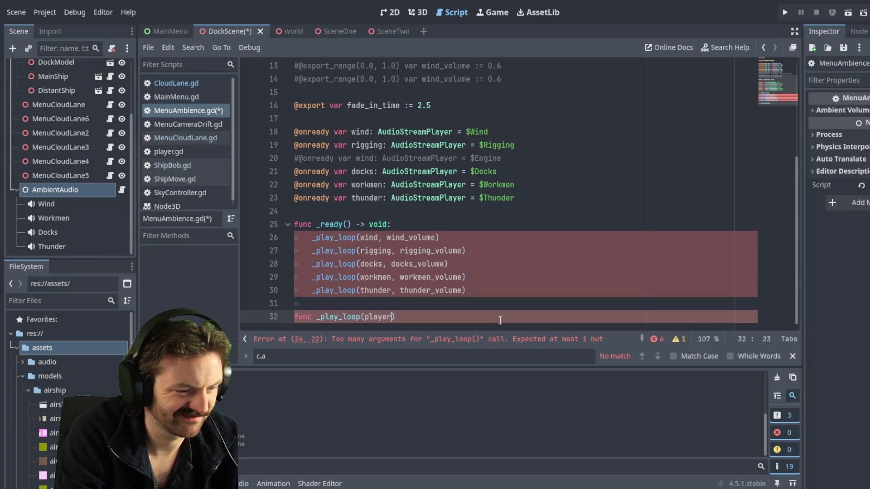
pyautogui.write(': audio')
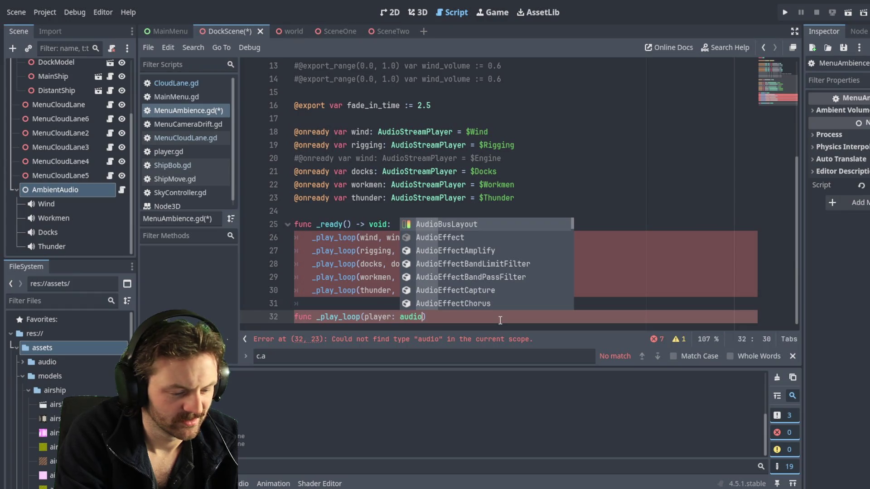
pyautogui.write('streampla')
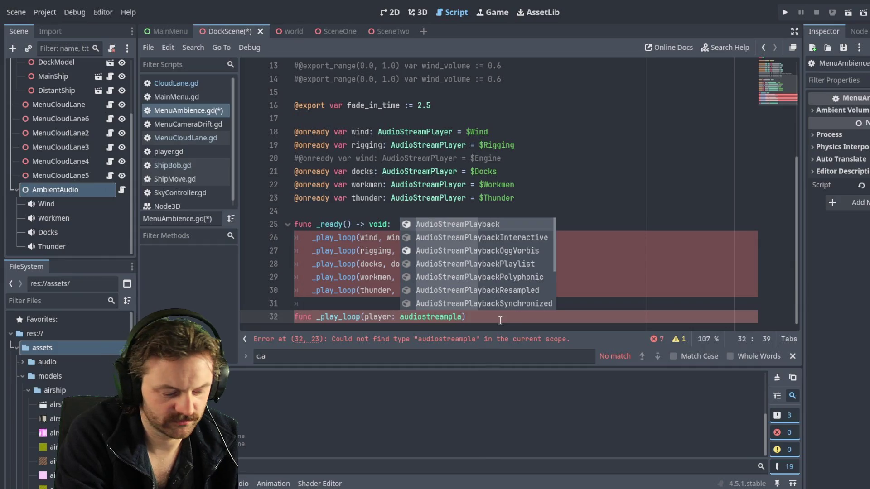
pyautogui.write('yer')
pyautogui.press('Return')
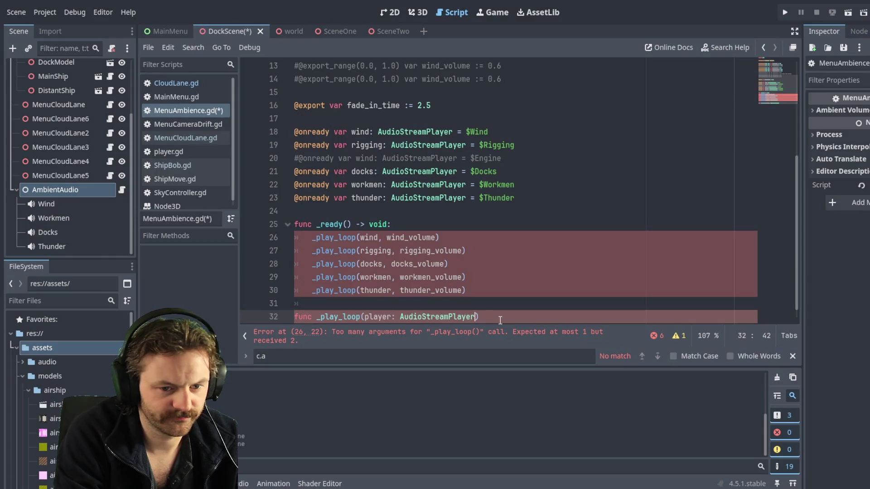
pyautogui.write(', target')
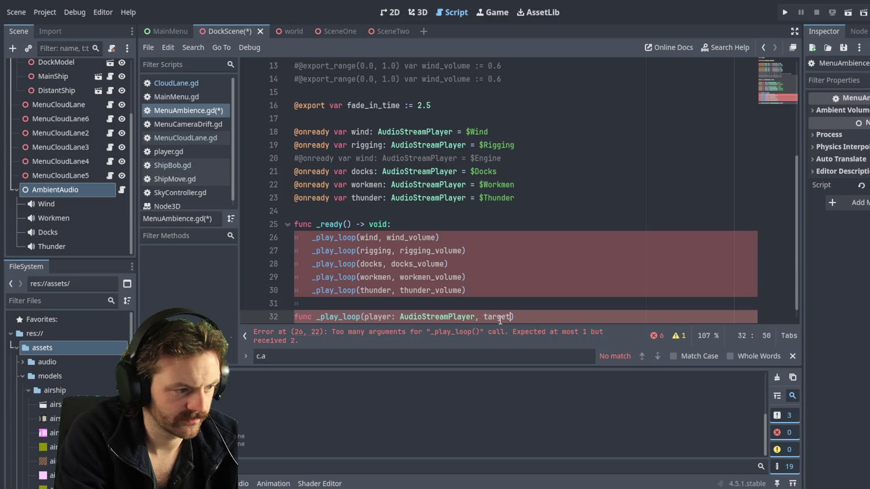
pyautogui.write('_volume:')
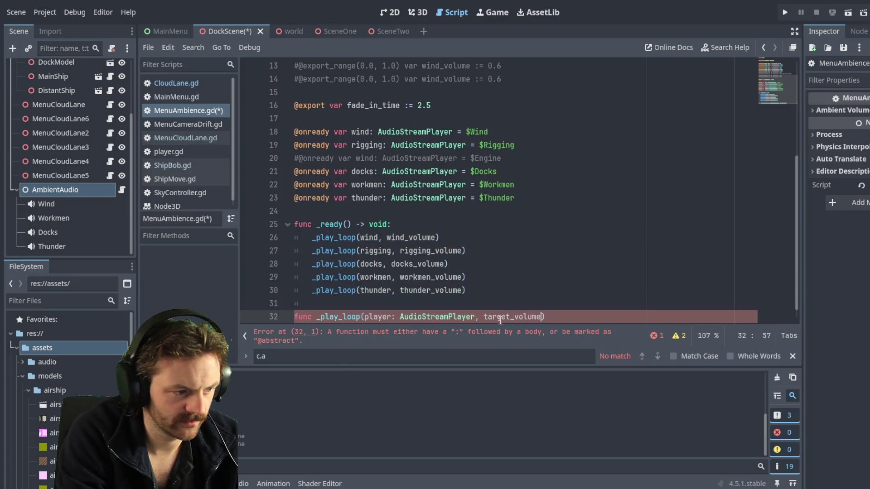
pyautogui.write(' float')
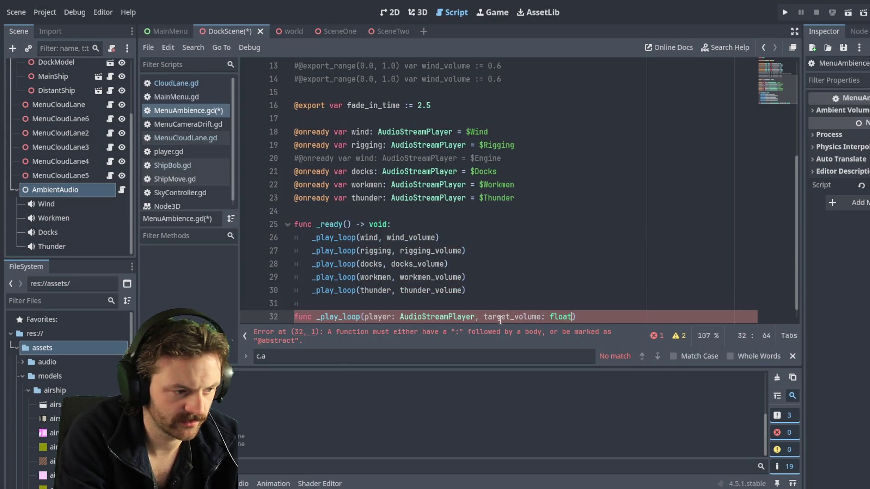
pyautogui.write(') -')
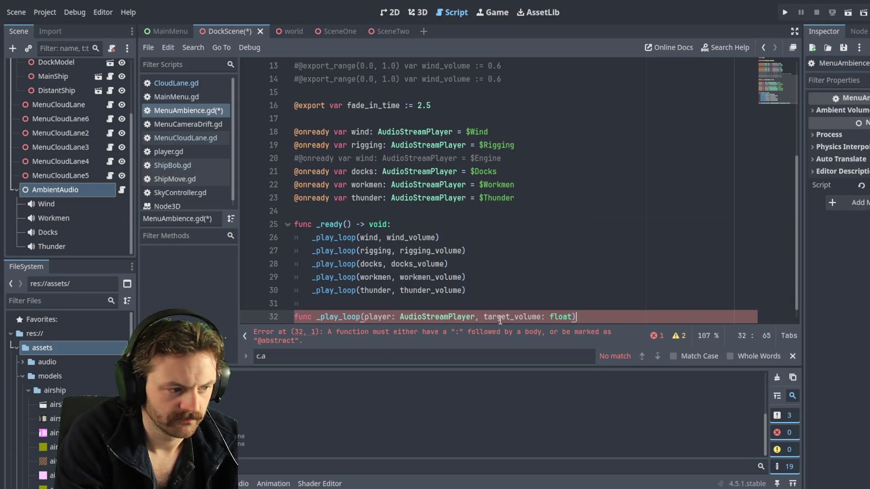
pyautogui.write('>:')
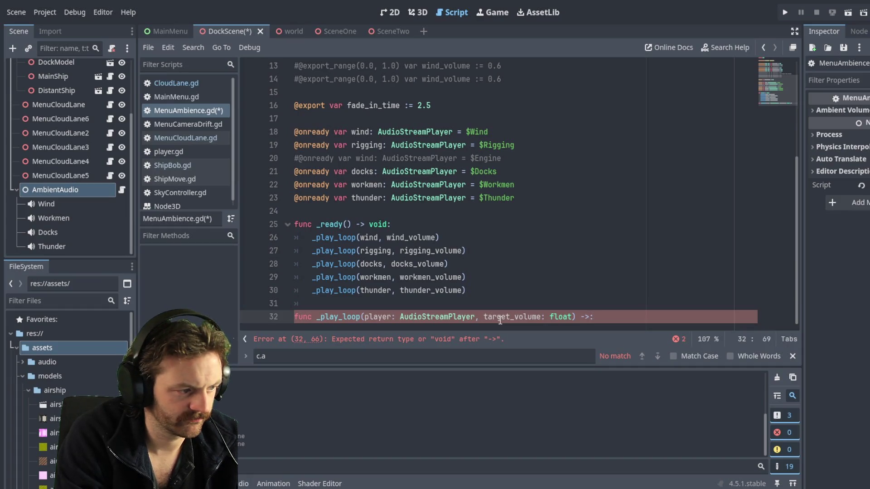
pyautogui.press('Return')
# - Make _play_loop return early when player is null
pyautogui.write('if player == nuu')
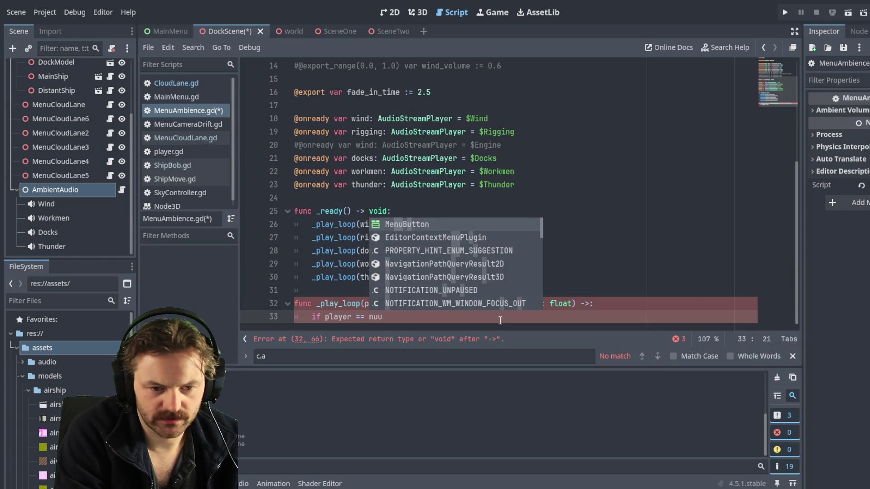
pyautogui.press('BackSpace')
pyautogui.write('ll:')
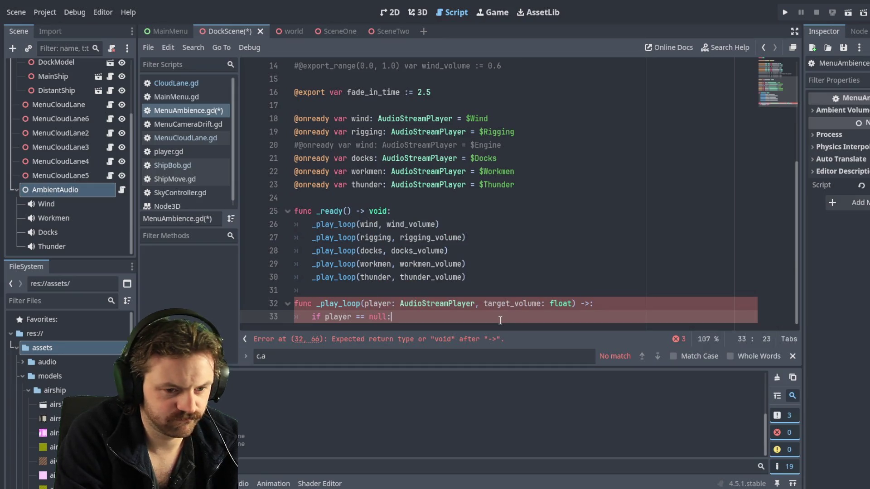
pyautogui.press('Return')
pyautogui.write('reu')
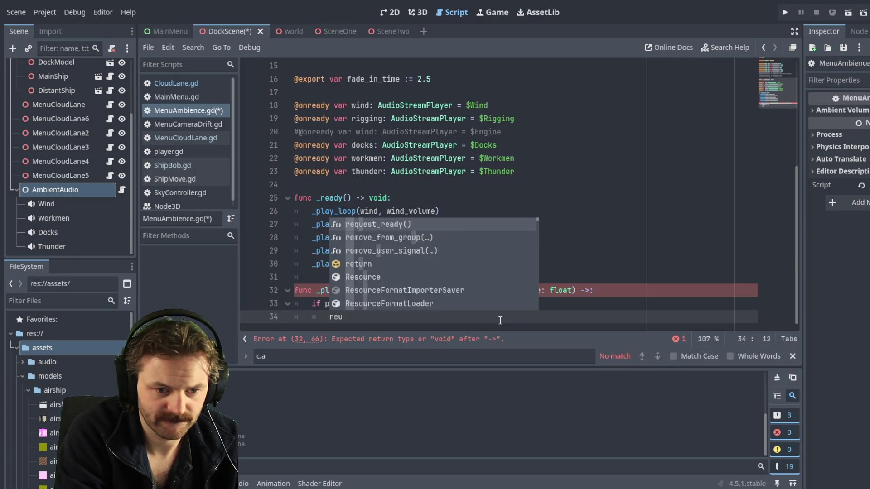
pyautogui.write('turn')
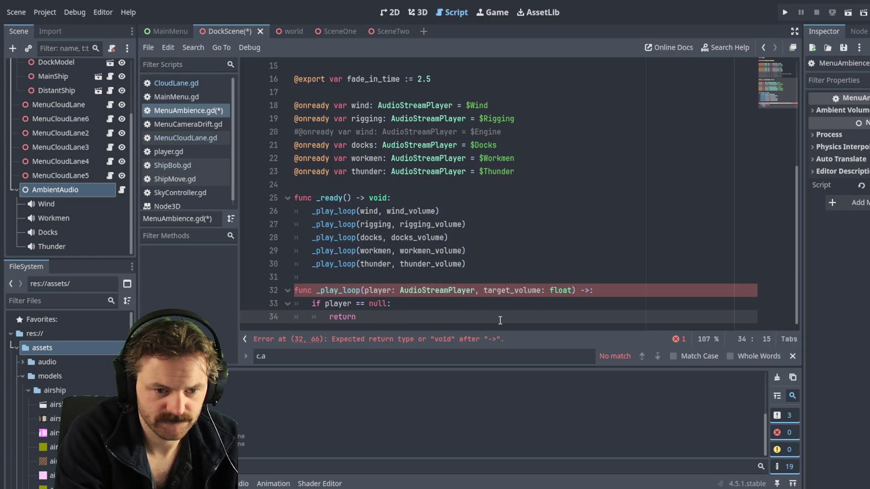
pyautogui.press('Return')
pyautogui.press('Return')
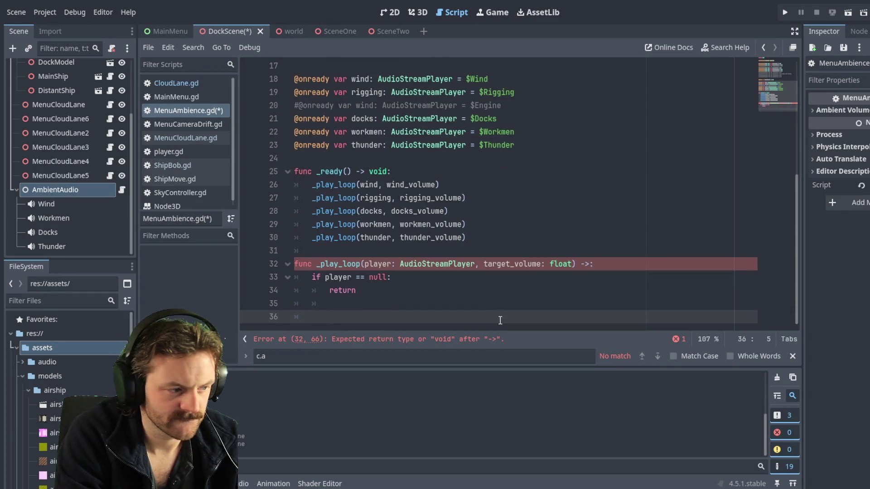
# - Set player.volume_db to linear_to_db(0.0), then call player.play()
pyautogui.write('player')
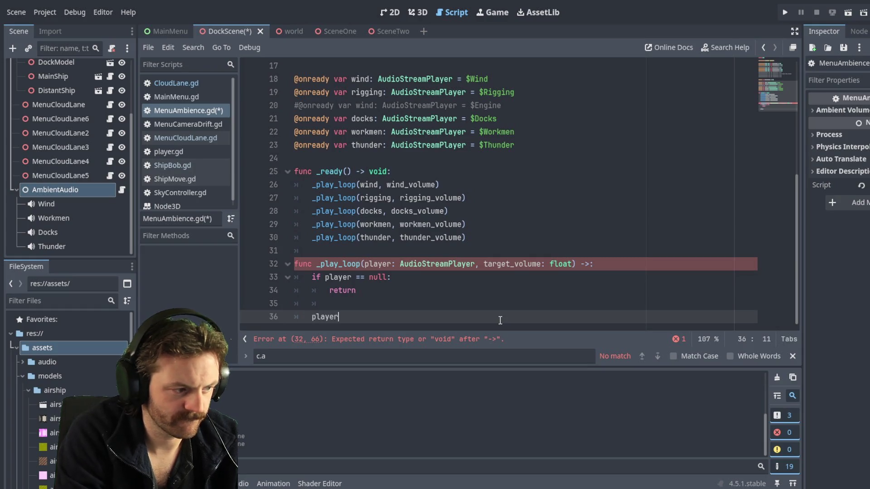
pyautogui.write('.volume')
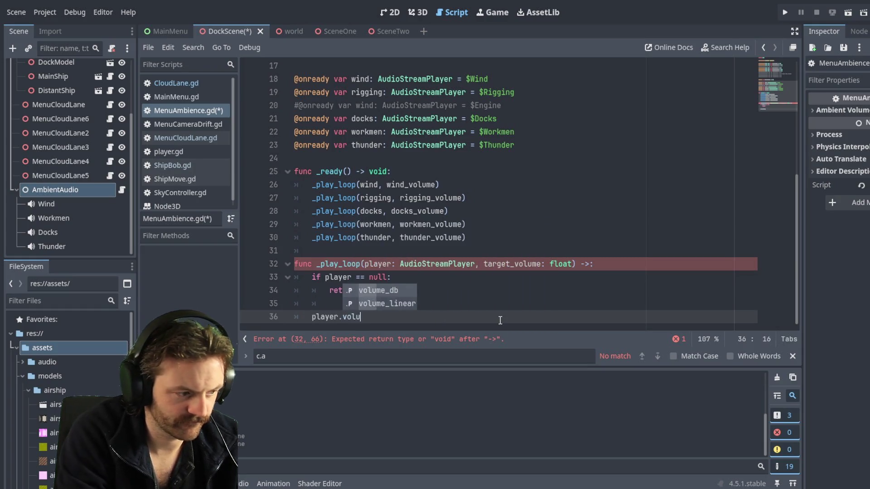
pyautogui.write('_')
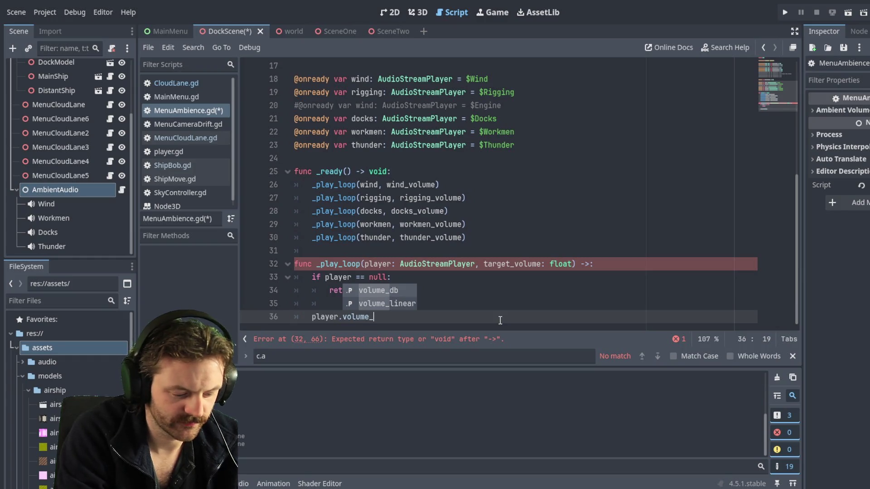
pyautogui.press('Return')
pyautogui.write('= linear_')
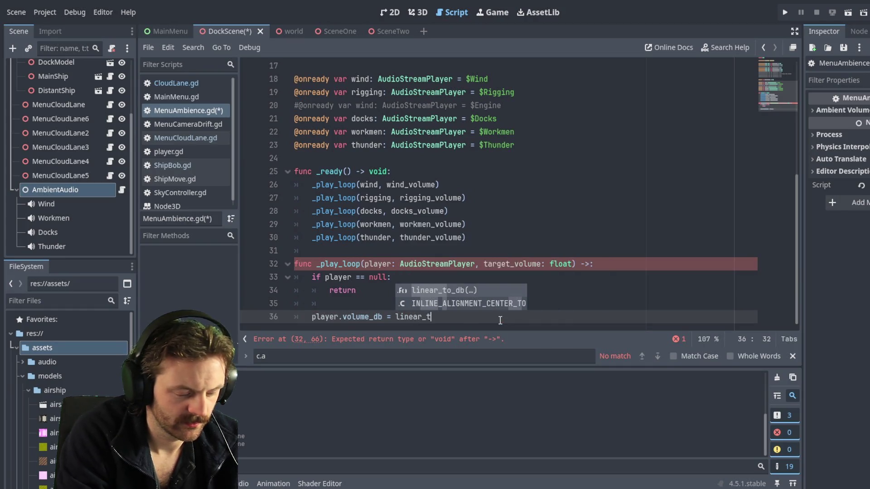
pyautogui.write('to_db')
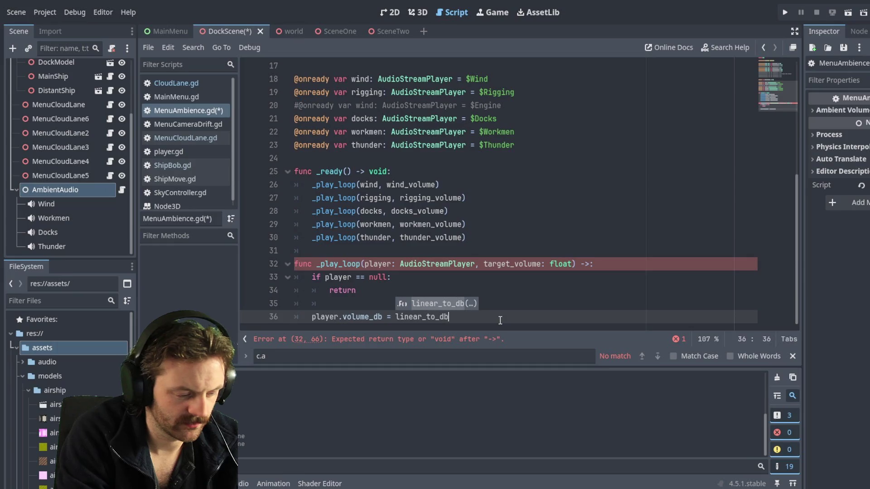
pyautogui.write('(0')
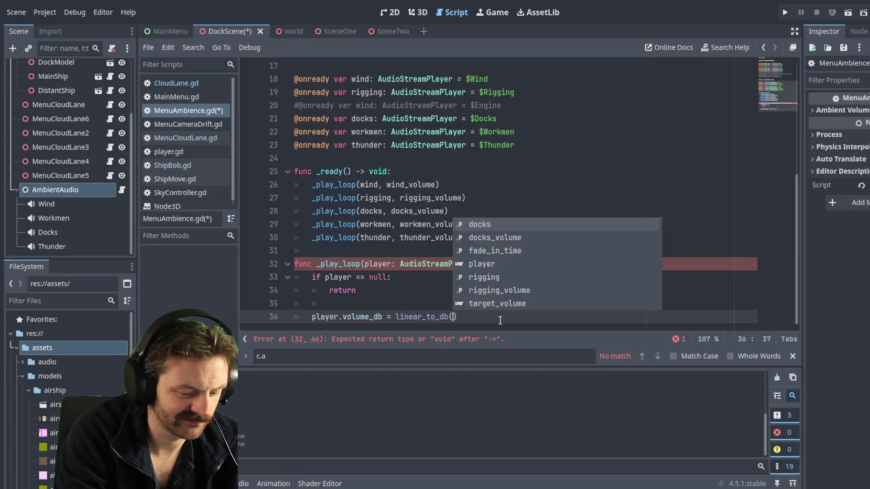
pyautogui.write('.0)')
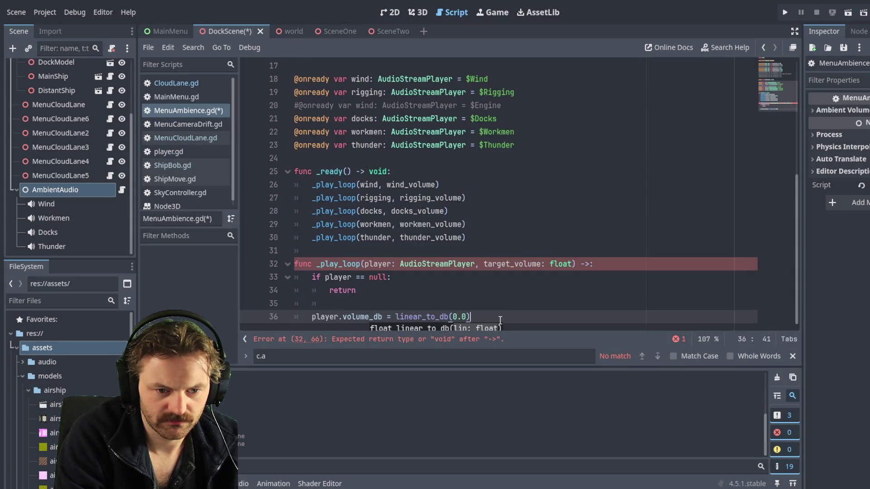
pyautogui.press('Return')
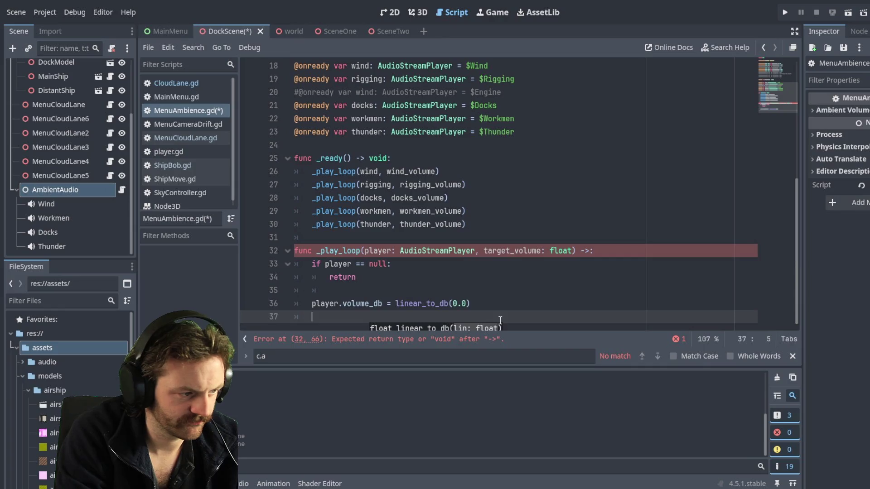
pyautogui.write('player.')
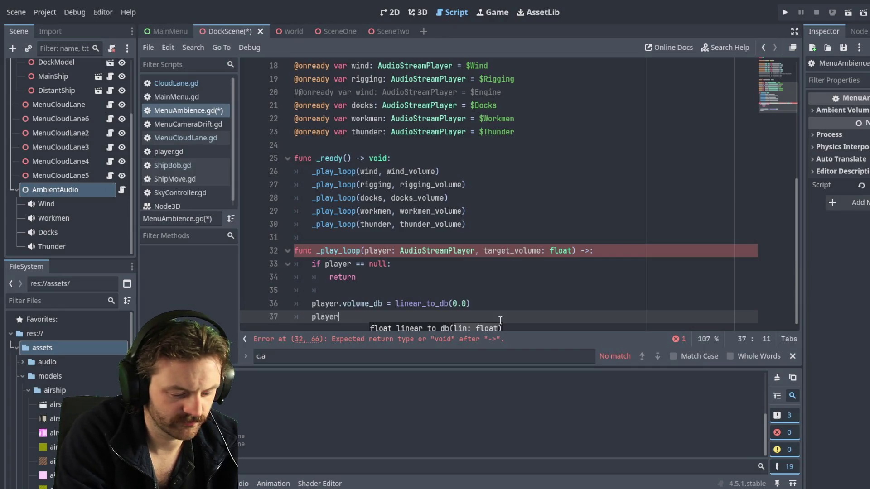
pyautogui.write('play(')
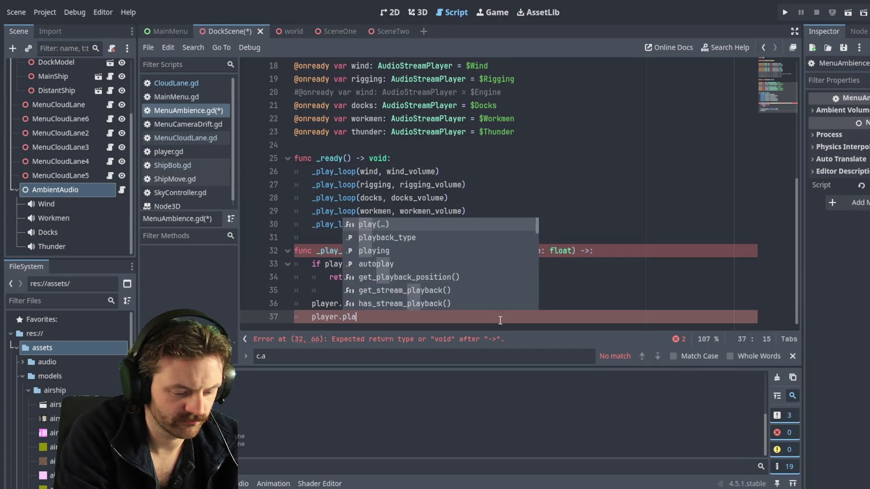
pyautogui.write(')')
pyautogui.press('Return')
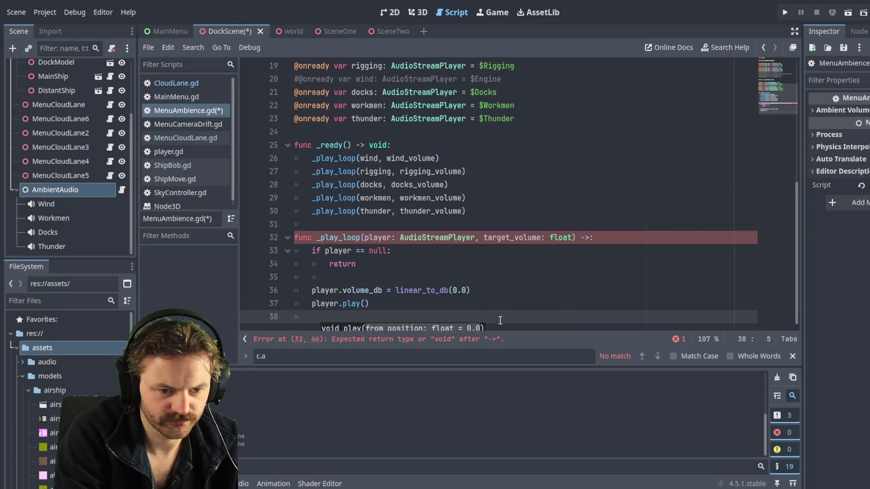
pyautogui.press('Return')
# - Create a tween with var tween := create_tween()
pyautogui.write('var tween ')
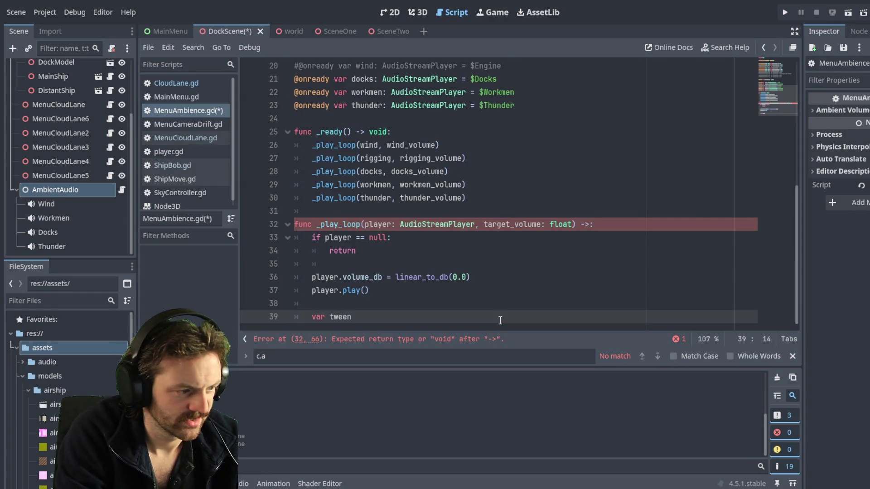
pyautogui.write(':')
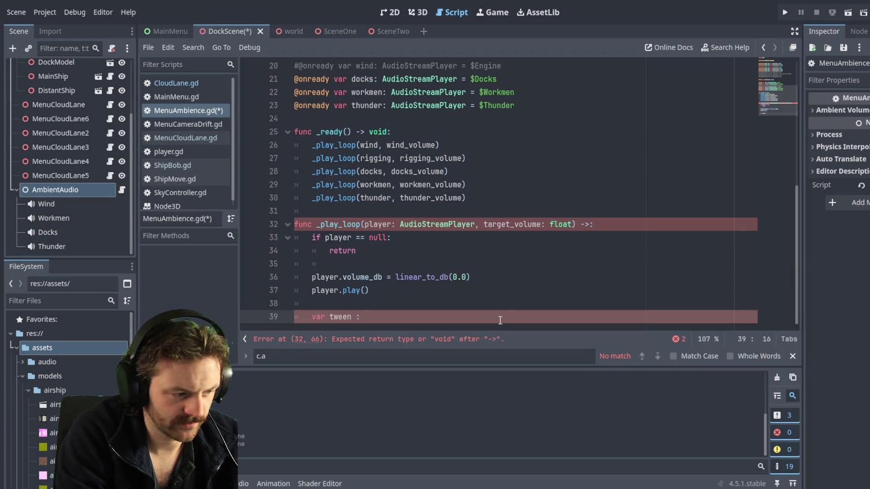
pyautogui.write('= create')
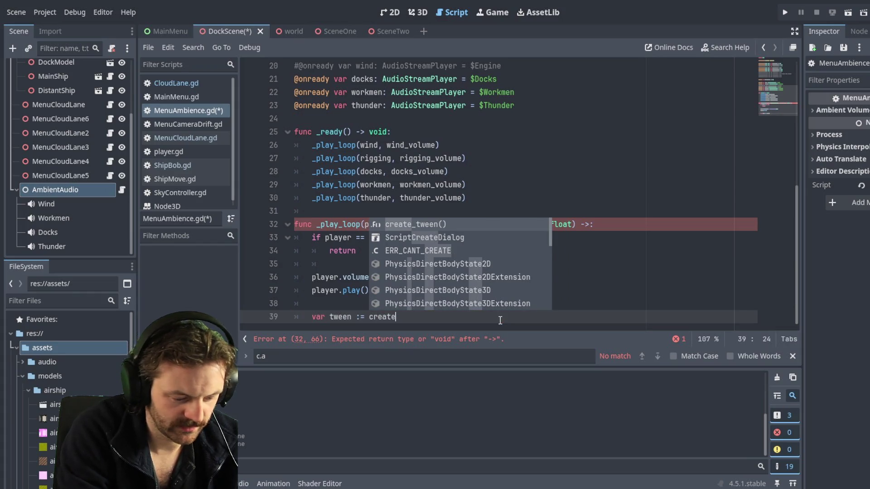
pyautogui.write('_tween')
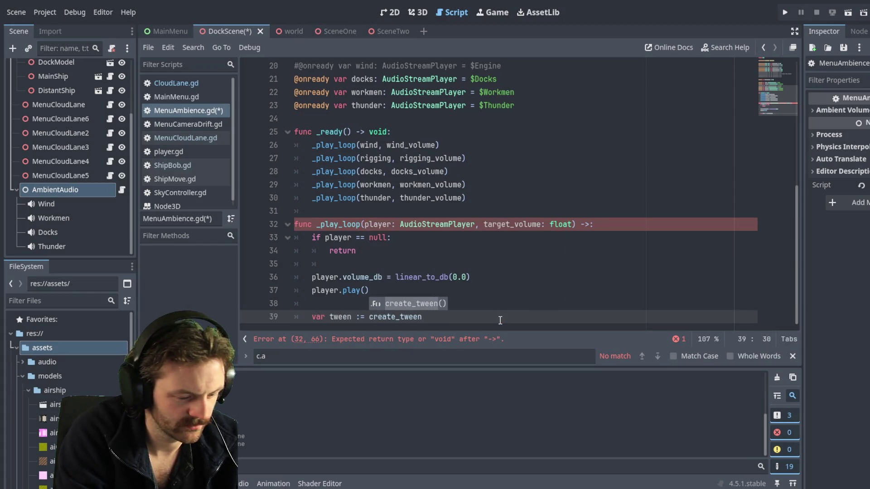
pyautogui.press('Return')
pyautogui.press('End')
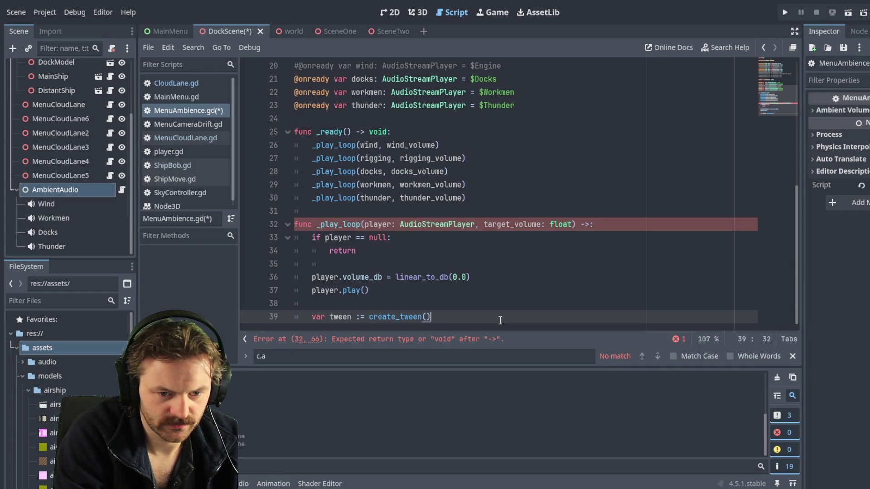
pyautogui.press('Return')
# - Begin a tween.tween_property call on player, removing the stray autoplay argument
pyautogui.write('tween')
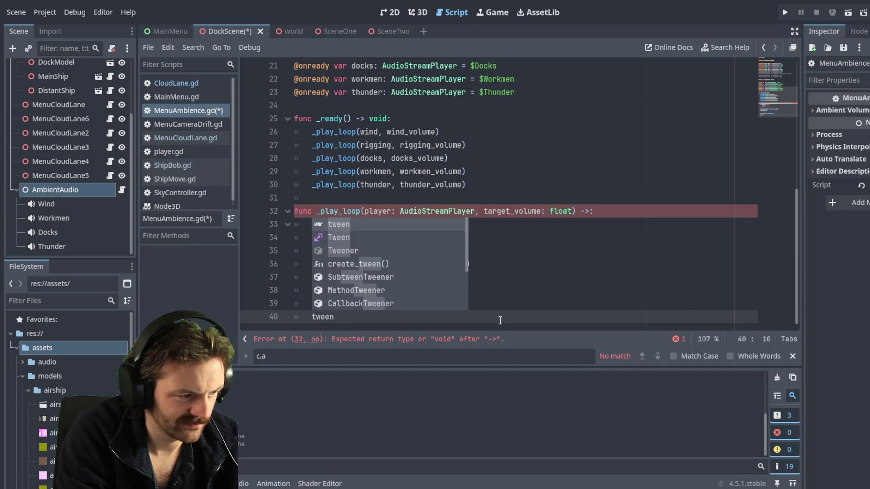
pyautogui.write('.tween')
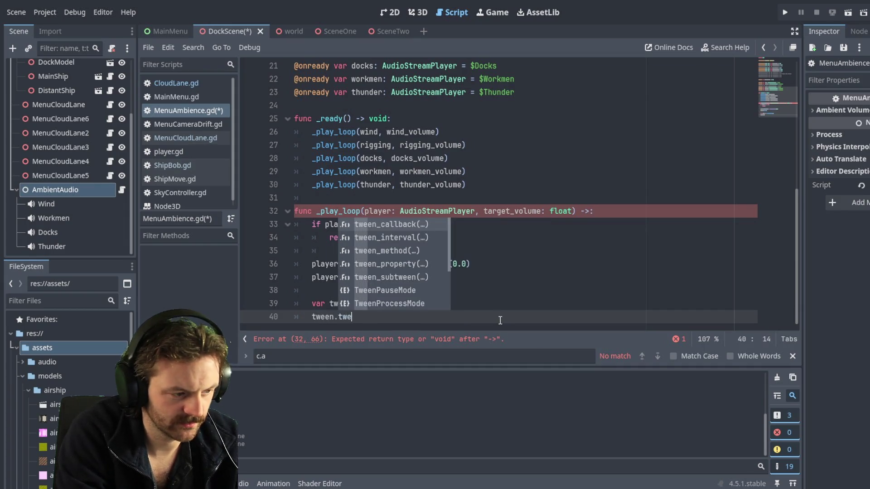
pyautogui.write('_prop')
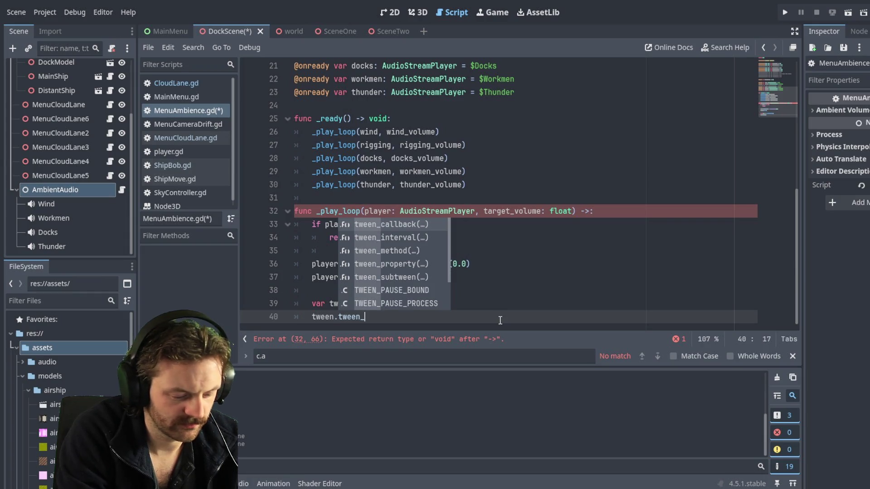
pyautogui.write('ertie')
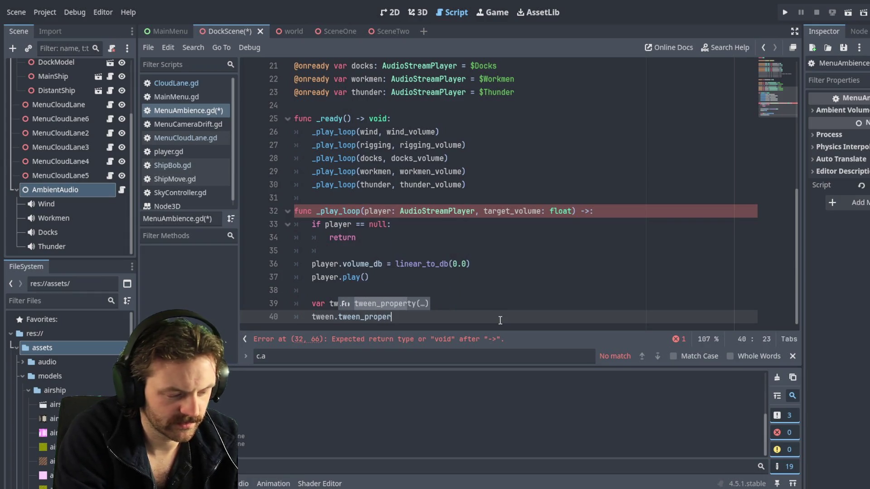
pyautogui.press('BackSpace')
pyautogui.write('y')
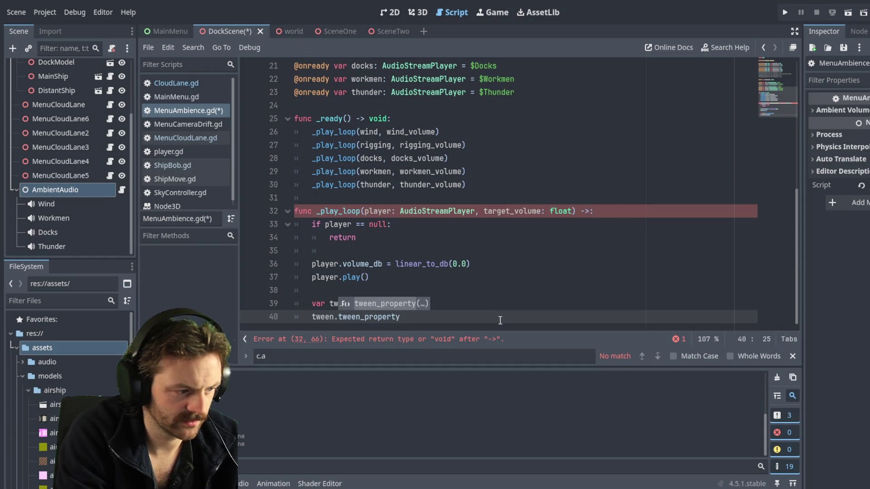
pyautogui.write('(')
pyautogui.press('Return')
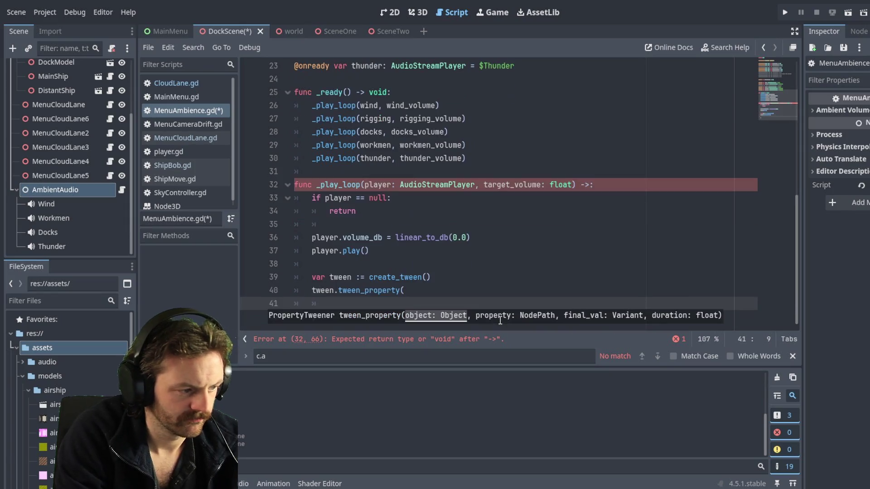
pyautogui.write('player')
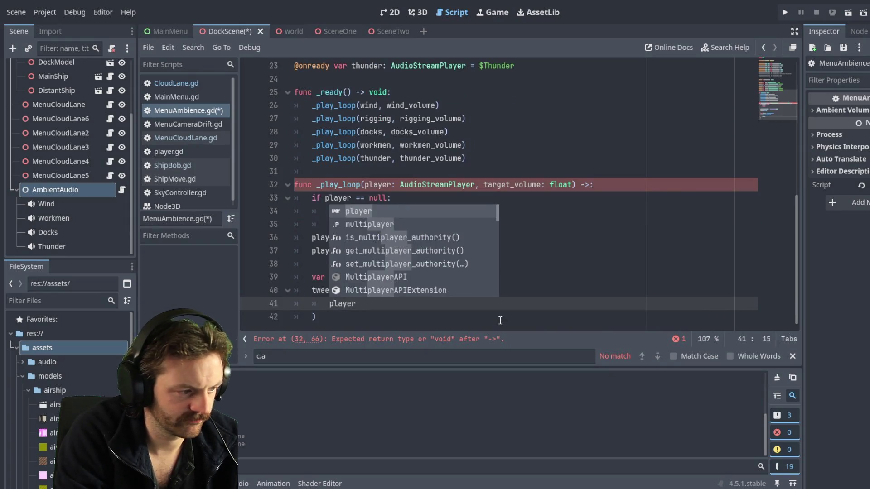
pyautogui.write(',"autoplay"')
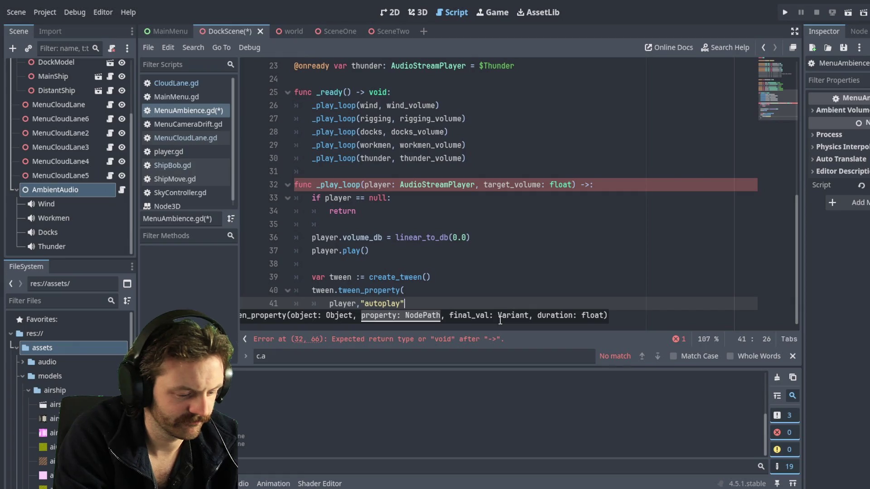
pyautogui.write('"volume db')
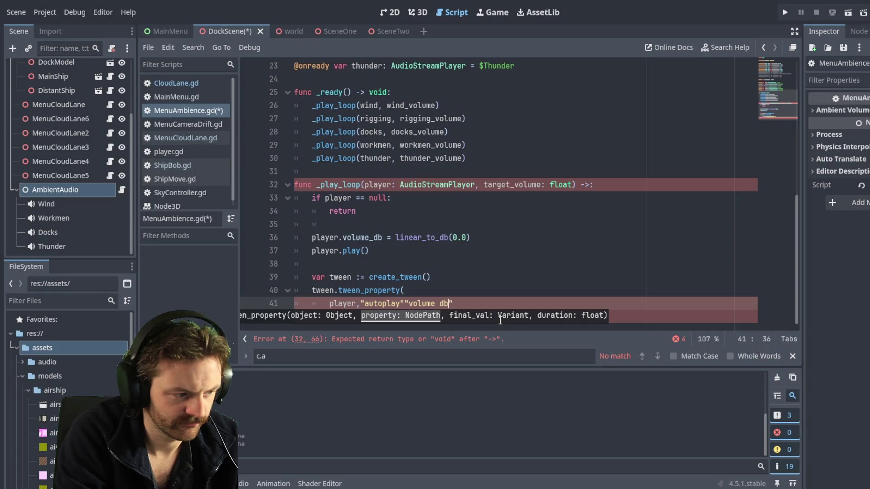
pyautogui.write('"')
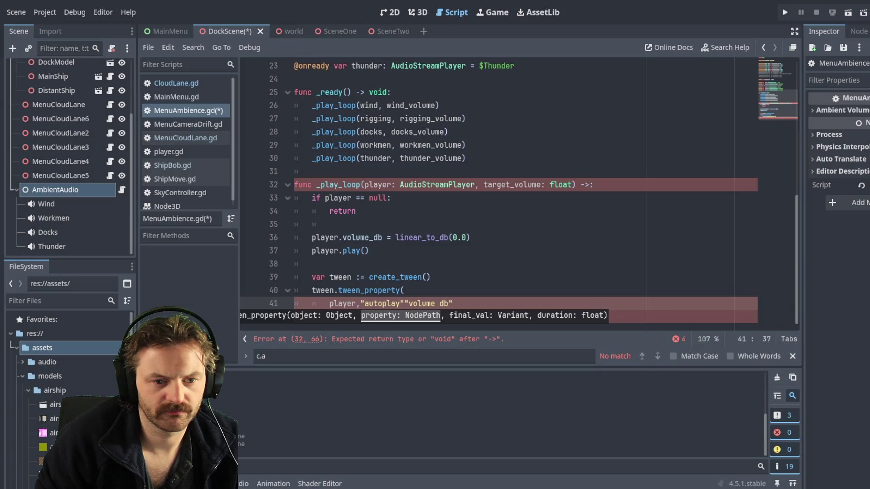
pyautogui.press('Escape')
pyautogui.moveTo(404, 304); pyautogui.dragTo(361, 304)
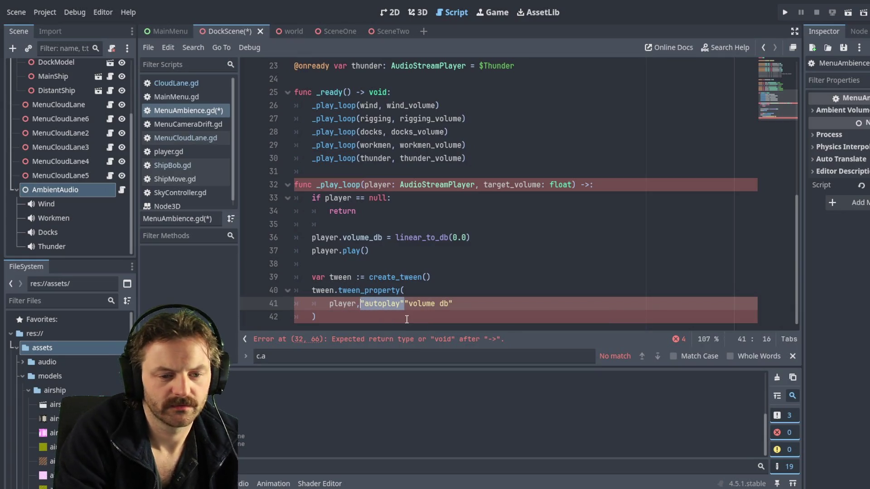
pyautogui.press('BackSpace')
pyautogui.press('BackSpace')
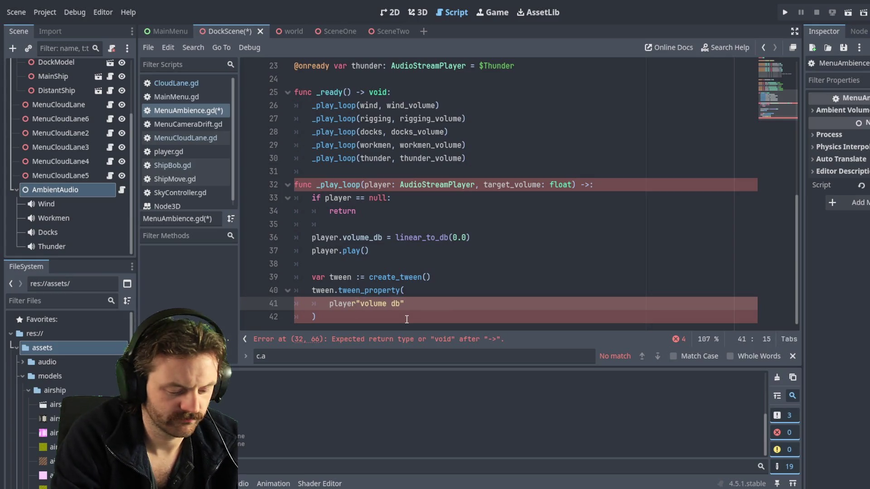
# - Put the "volume_db" property name on its own argument line
pyautogui.write(',')
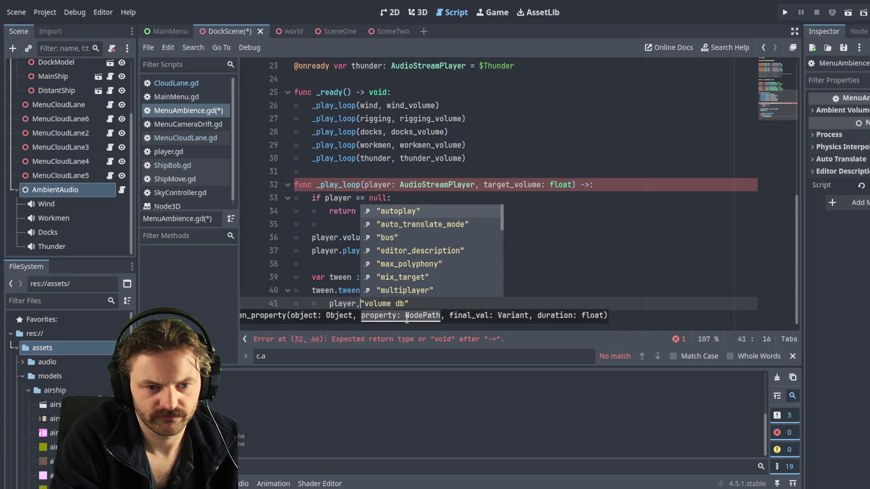
pyautogui.write('"au')
pyautogui.press('BackSpace')
pyautogui.press('BackSpace')
pyautogui.press('Left')
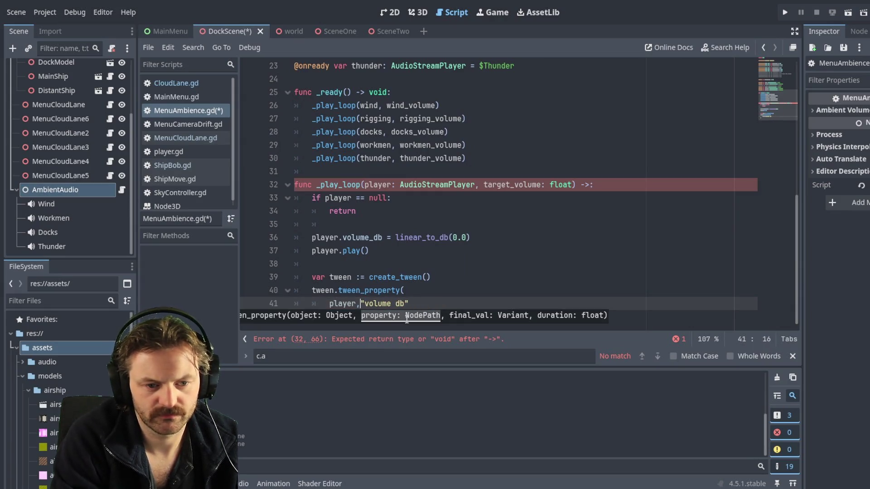
pyautogui.press('Return')
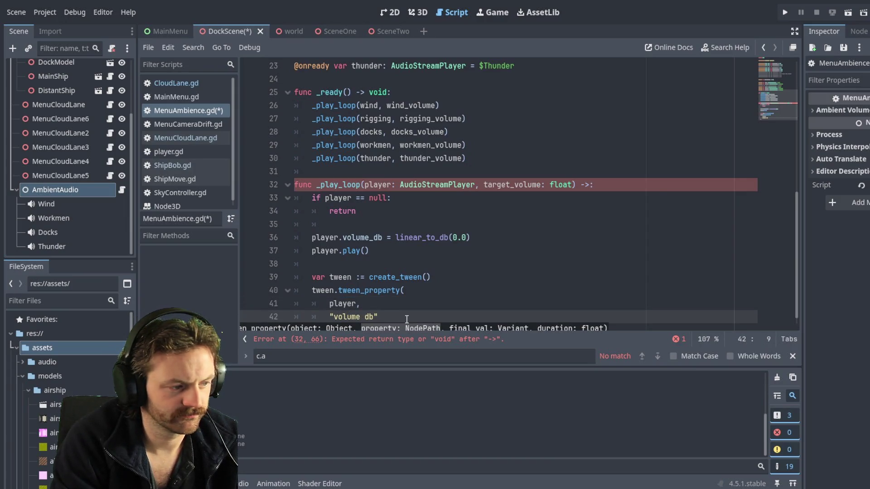
pyautogui.press('End')
pyautogui.write(',')
pyautogui.press('Return')
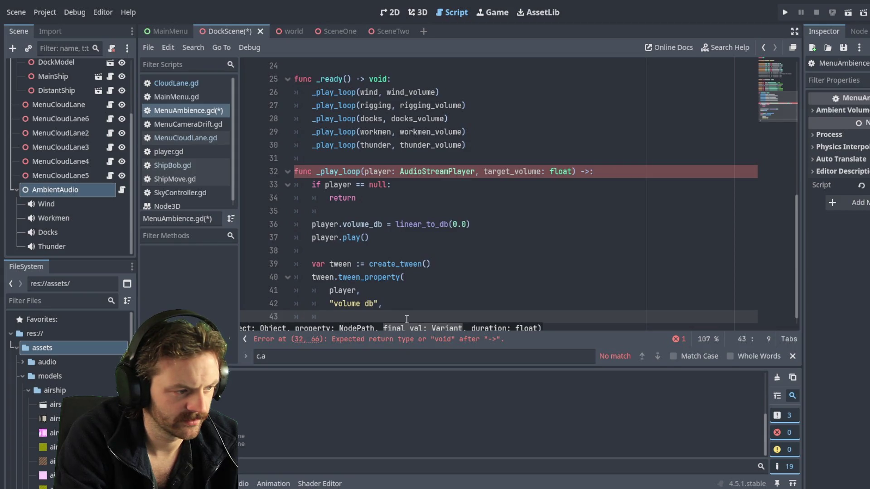
pyautogui.press('Up')
pyautogui.press('Right')
pyautogui.press('Right')
pyautogui.press('Right')
pyautogui.press('Right')
pyautogui.press('Delete')
pyautogui.write('_')
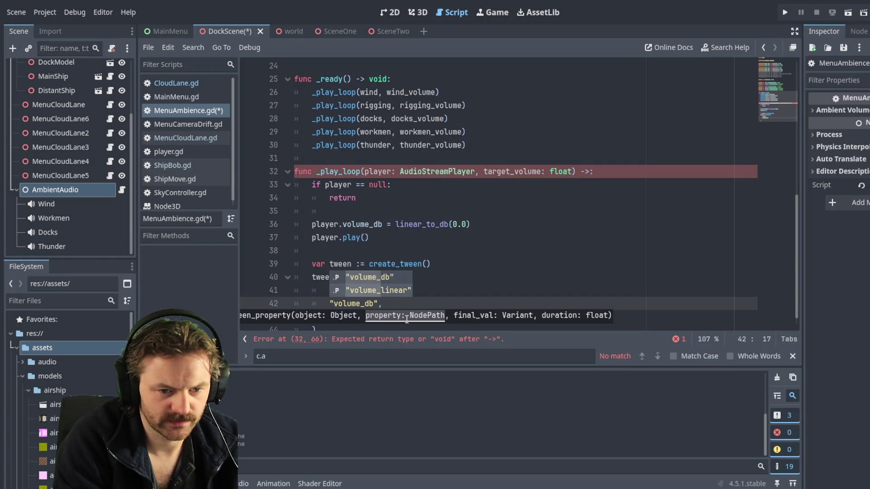
pyautogui.press('Escape')
pyautogui.press('Down')
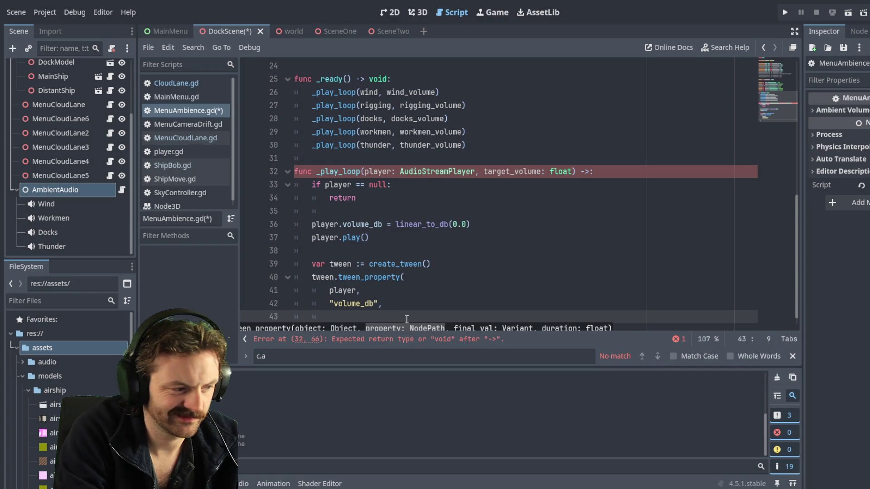
# - Tween to linear_to_db(target_volume) with fade_in_time as the duration
pyautogui.write('linear_')
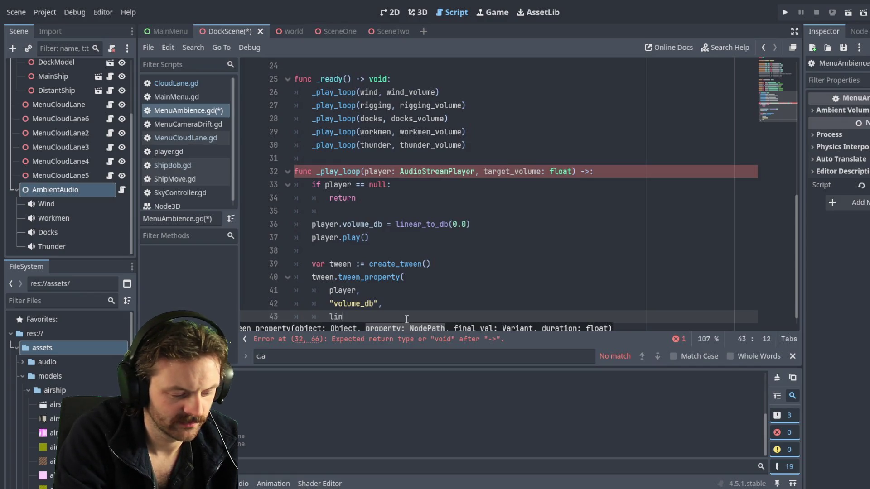
pyautogui.write('to_db')
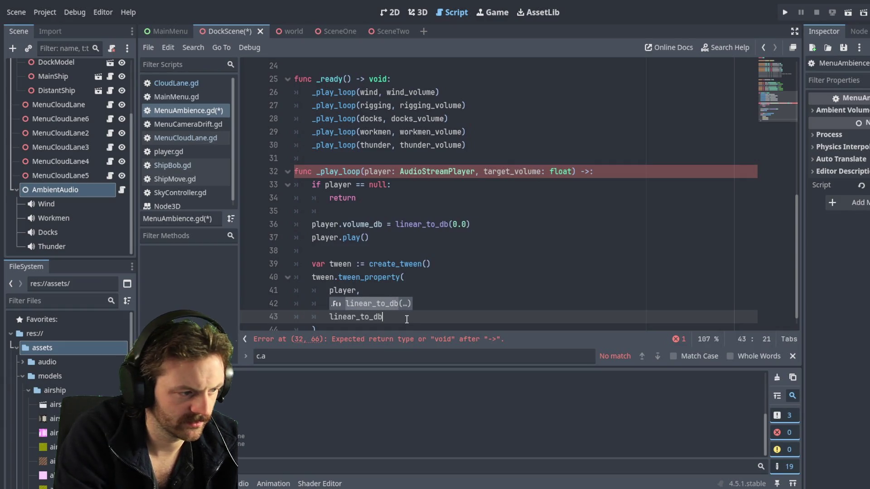
pyautogui.write('(target')
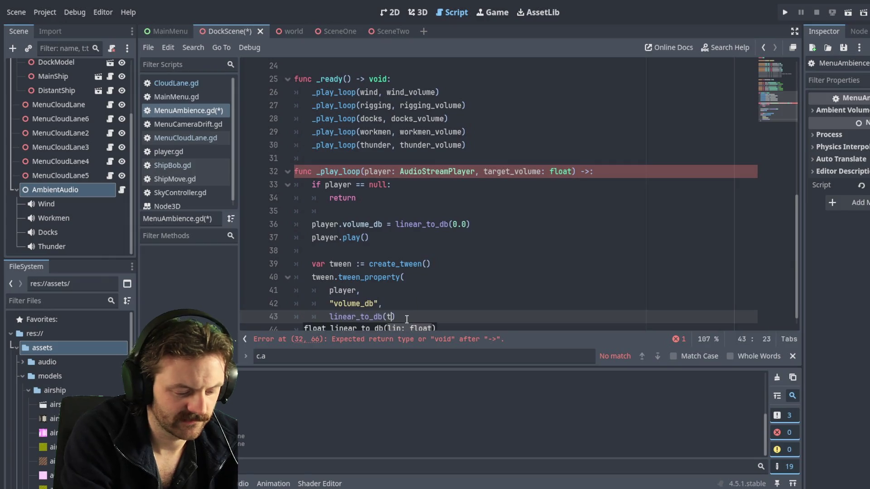
pyautogui.write('_volume')
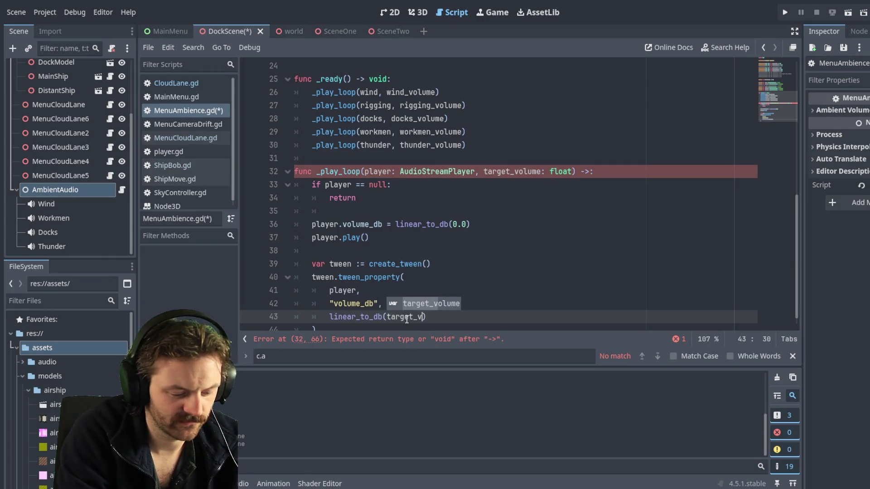
pyautogui.write(')')
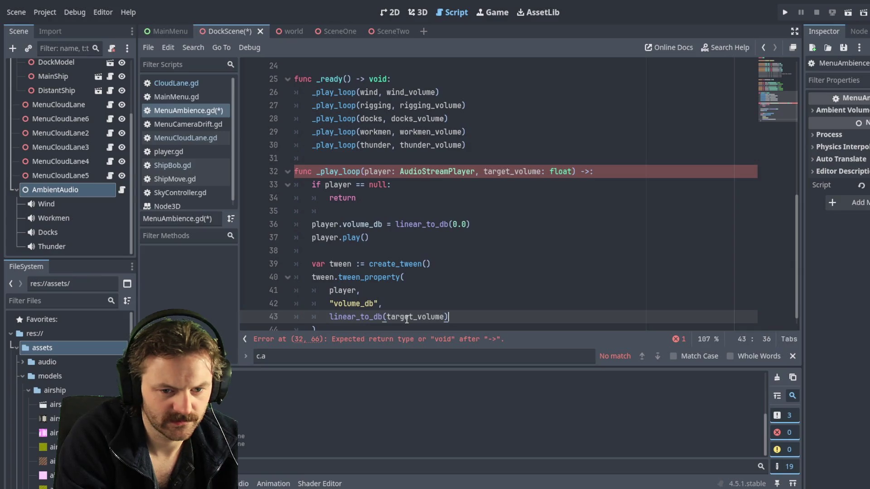
pyautogui.write(',')
pyautogui.press('Return')
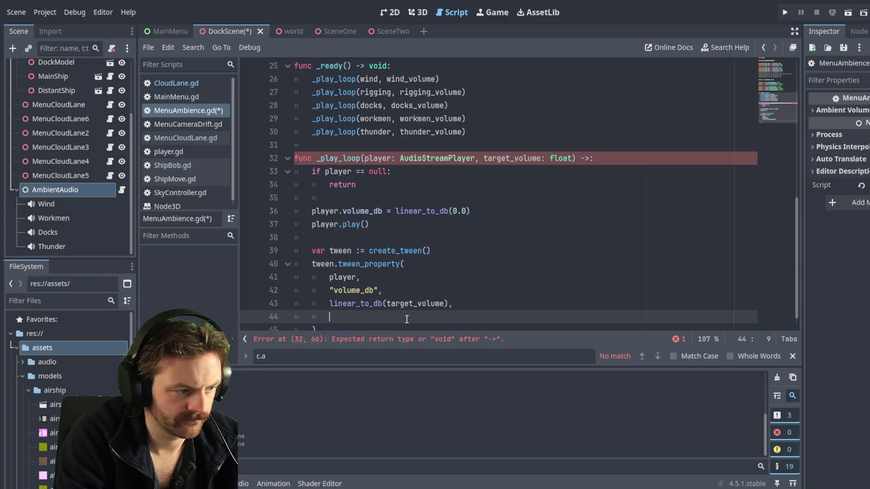
pyautogui.write('fade_')
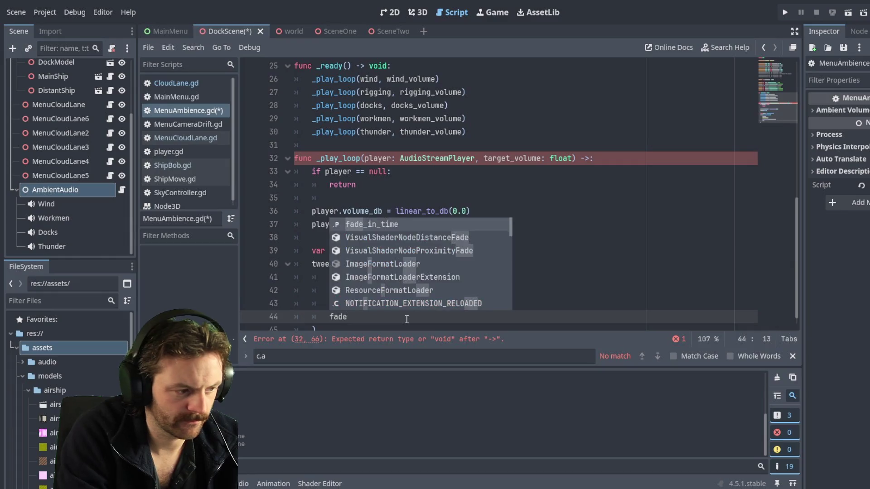
pyautogui.press('Return')
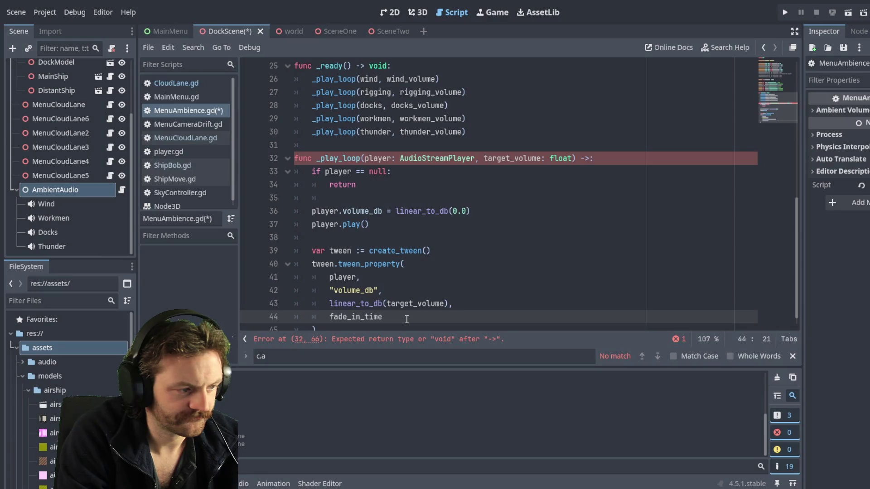
pyautogui.press('Down')
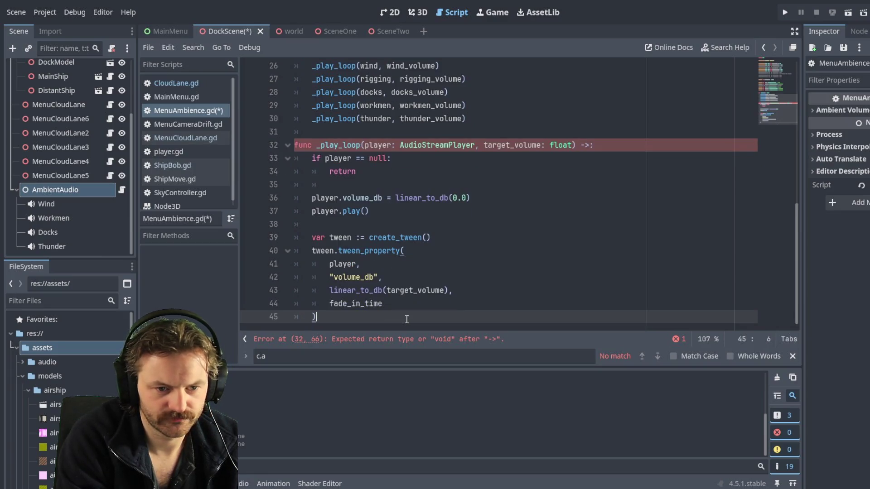
pyautogui.press('Return')
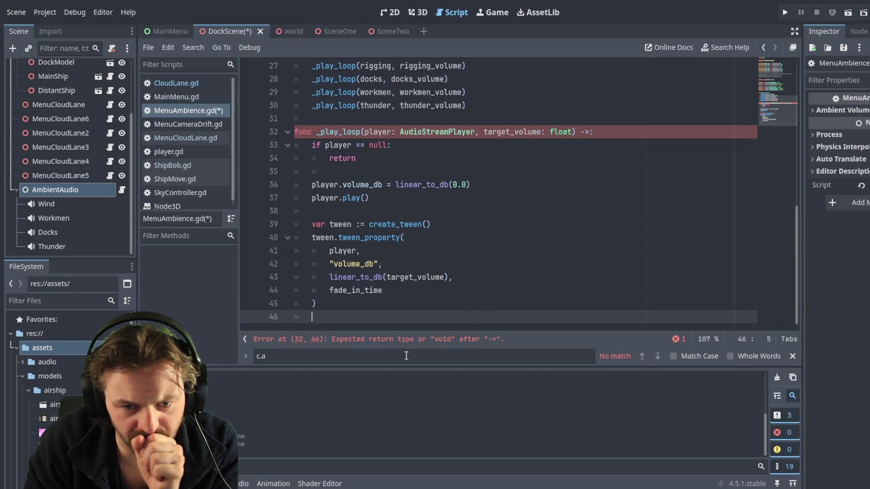
# - Give _play_loop a void return type on line 32 and save the script
pyautogui.click(418, 340)
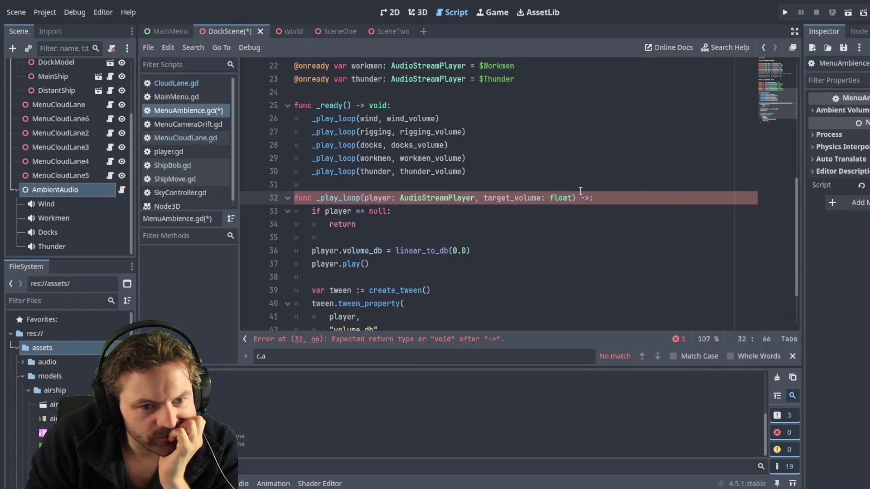
pyautogui.click(589, 199)
pyautogui.write('void')
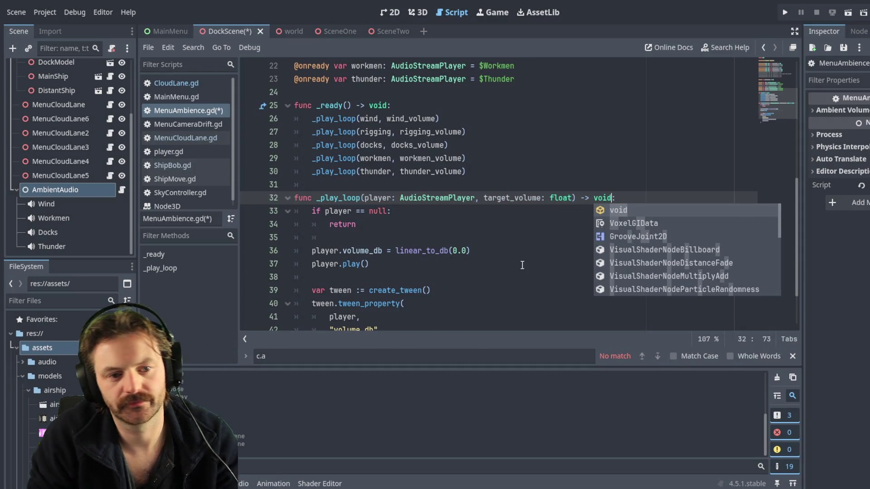
pyautogui.click(520, 264)
pyautogui.scroll(-2, 468, 290)
pyautogui.click(411, 314)
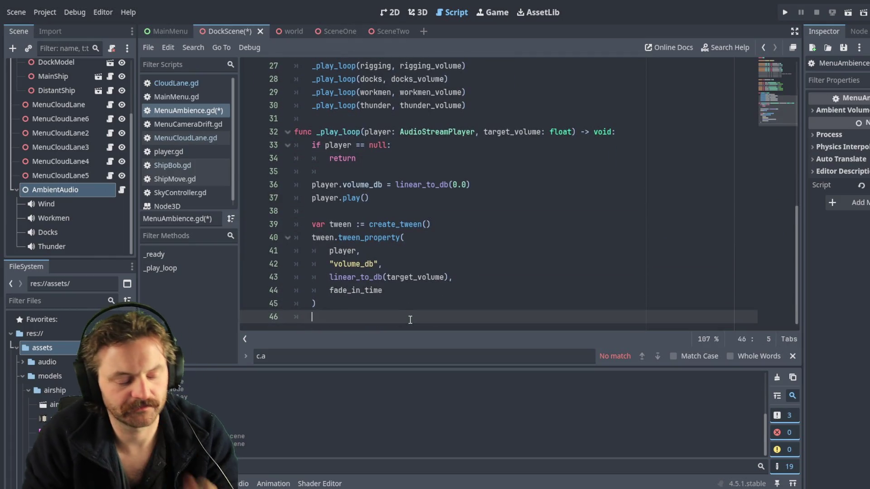
pyautogui.hotkey('ctrl', 's')
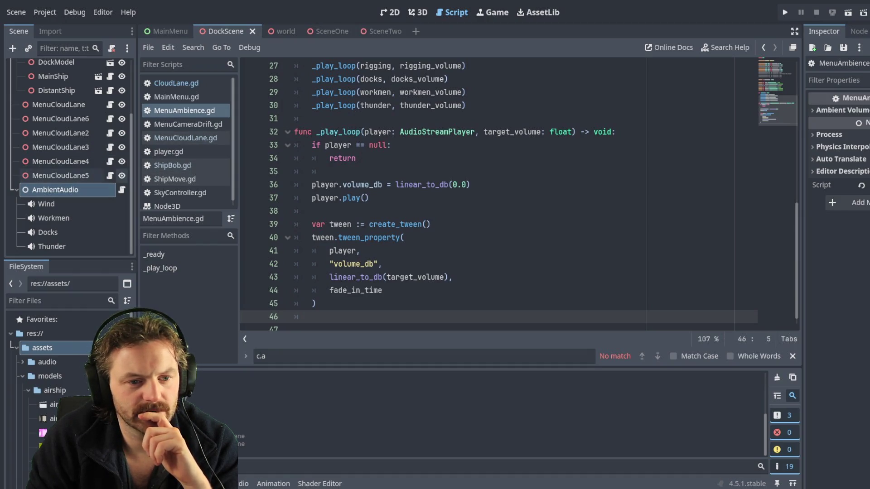
# - On the Docks player's stream, toggle Local to Scene on and off, then revert Path
pyautogui.click(46, 204)
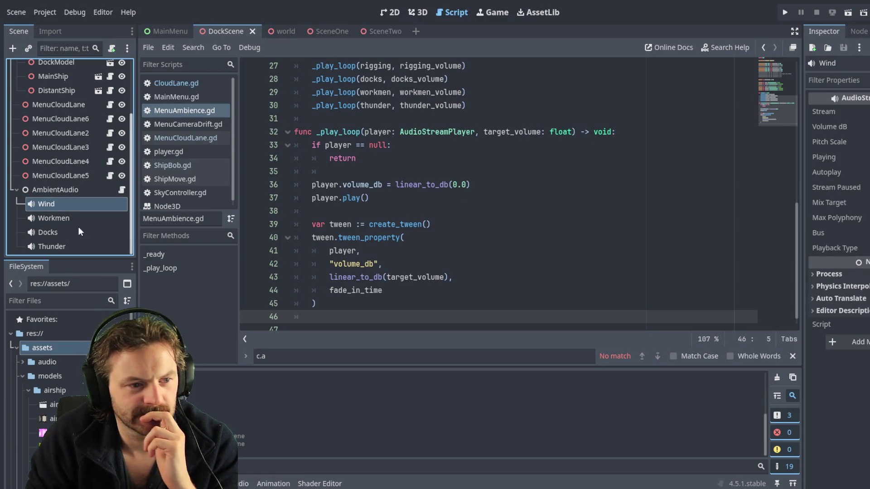
pyautogui.click(55, 232)
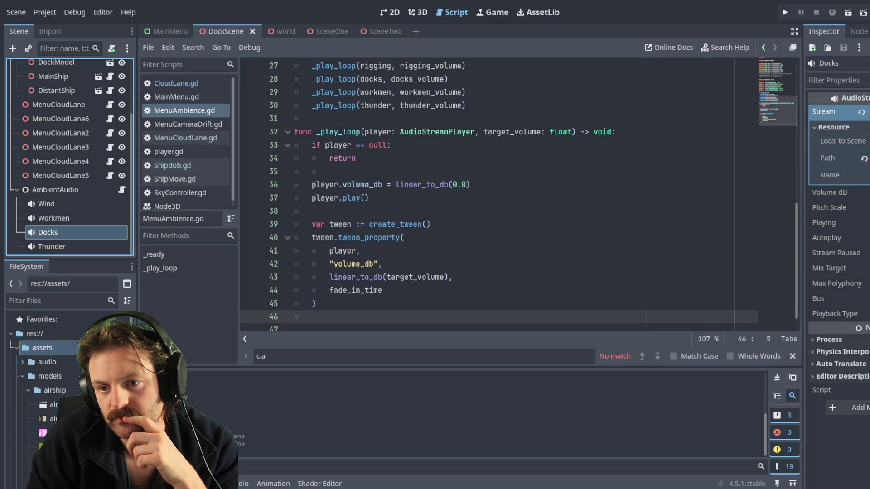
pyautogui.click(829, 158)
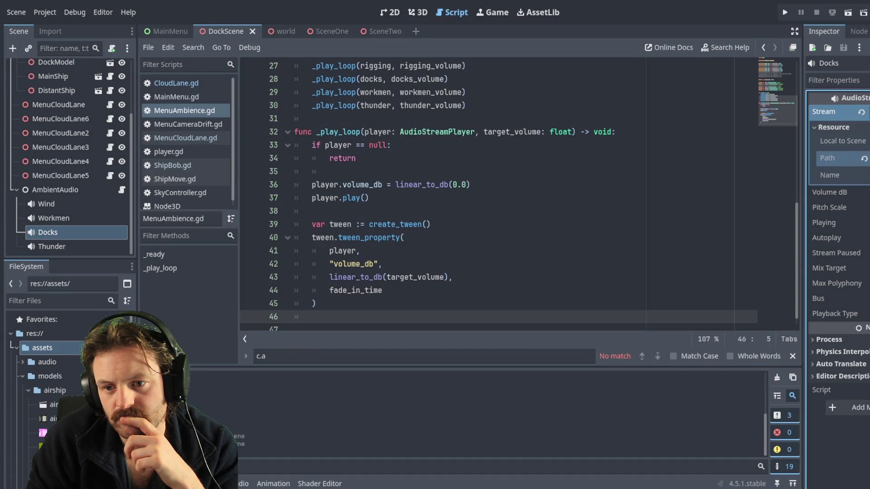
pyautogui.click(840, 141)
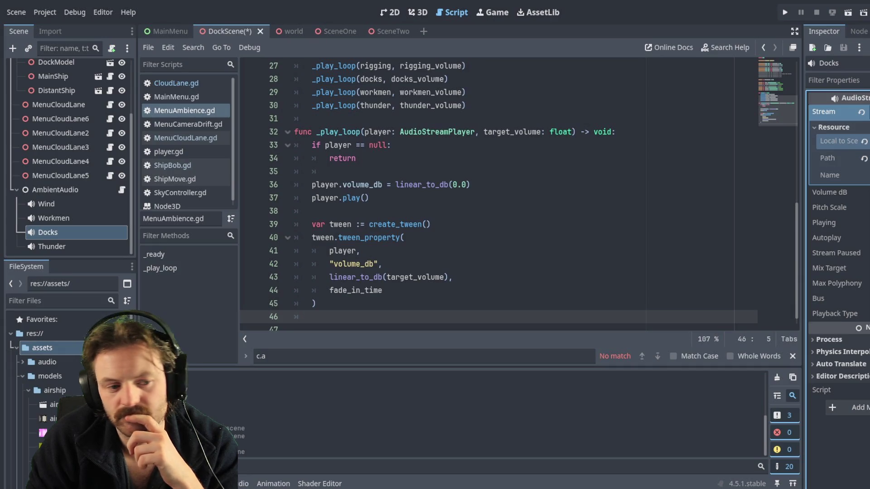
pyautogui.click(864, 141)
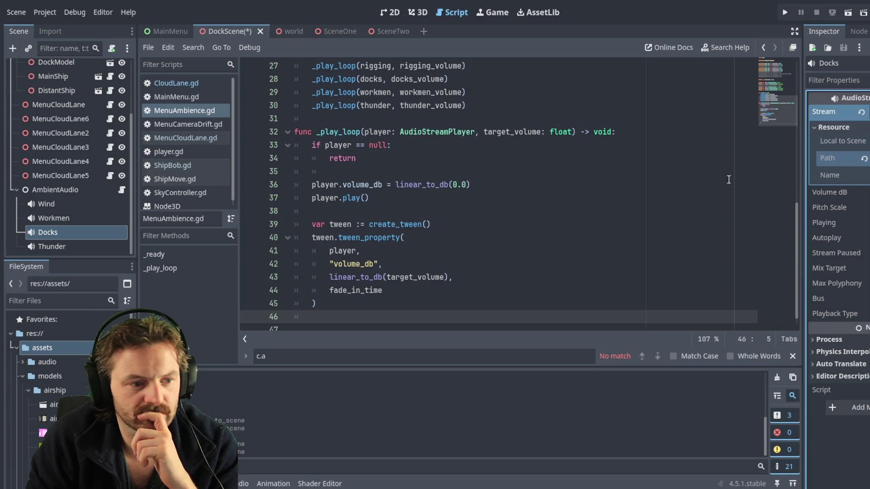
pyautogui.click(864, 158)
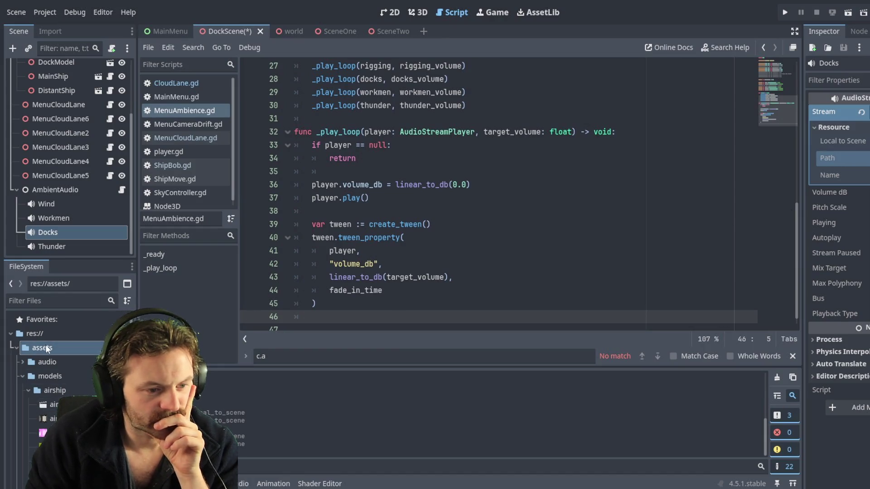
# - Expand assets/audio in the FileSystem dock and select its background subfolder
pyautogui.click(24, 362)
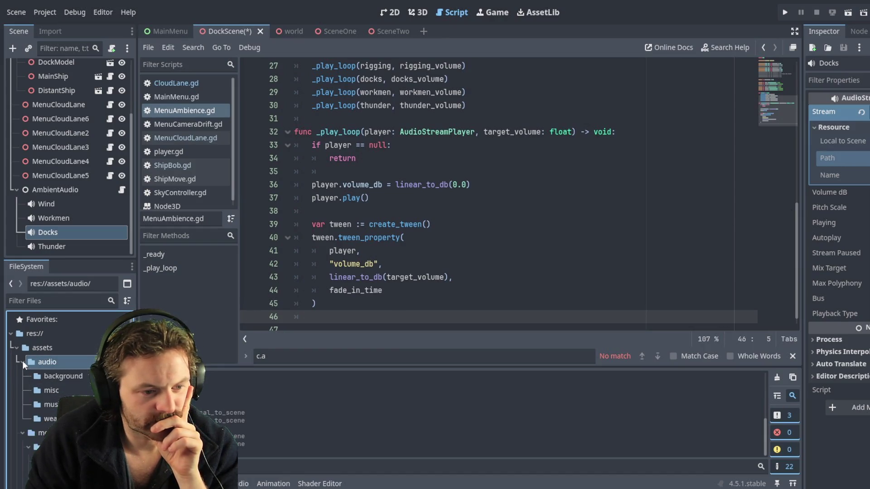
pyautogui.click(23, 361)
pyautogui.click(54, 381)
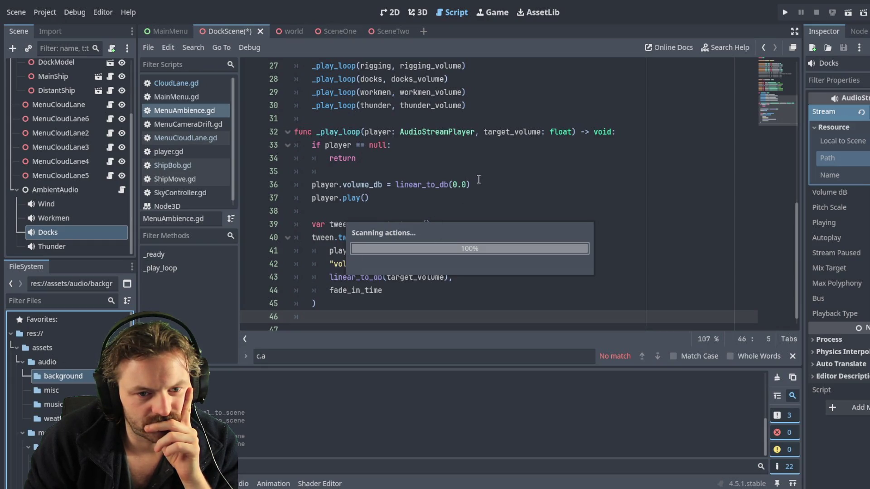
# - Save DockScene via the Scene menu, after which Vulkan ERR_CANT_CREATE errors appear
pyautogui.click(24, 12)
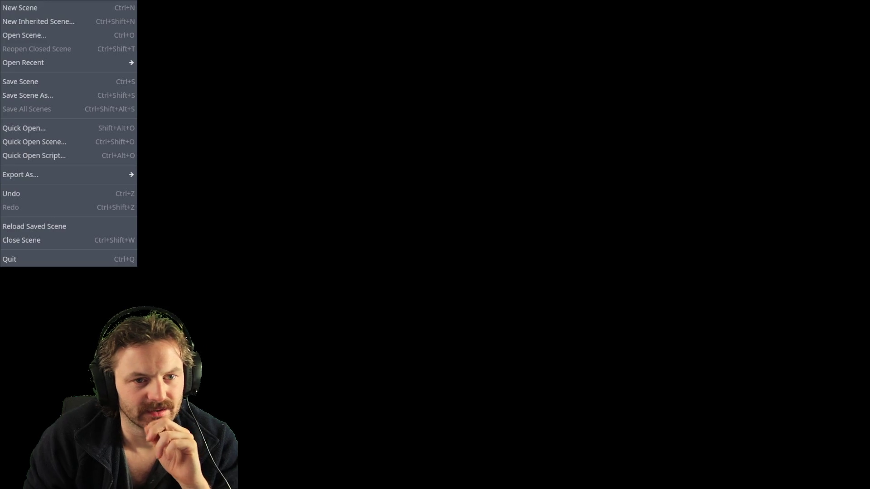
pyautogui.press('Escape')
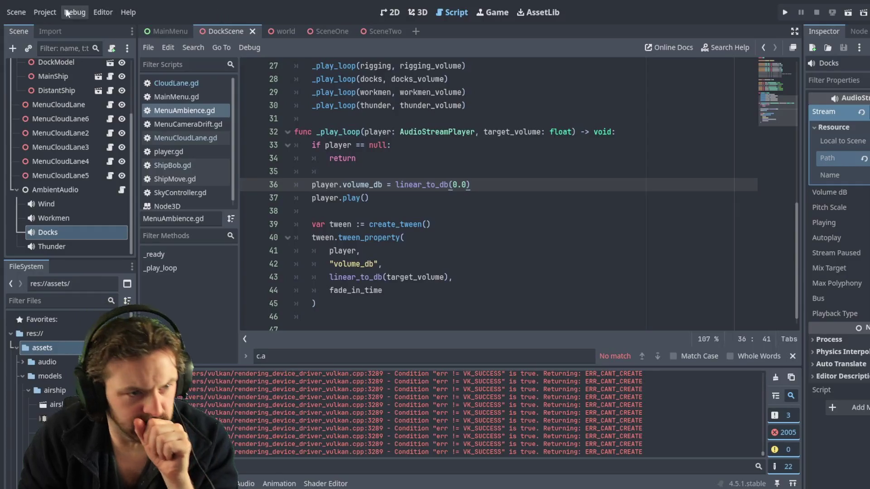
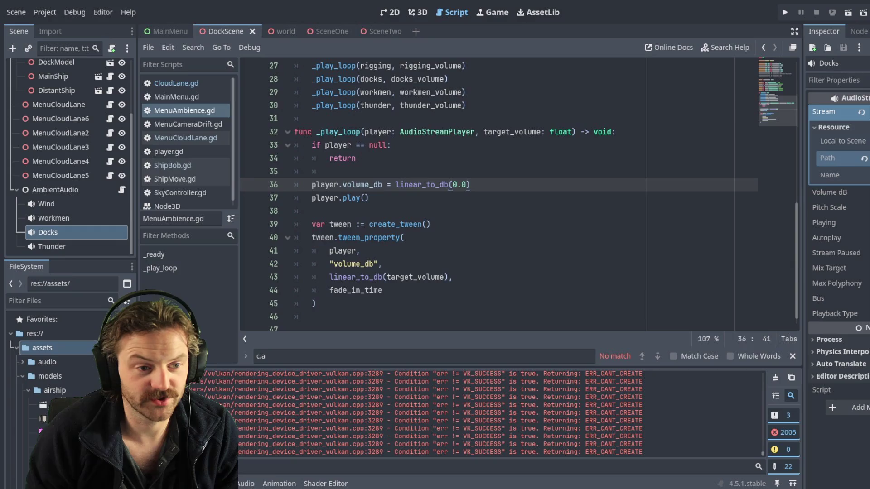
# - Assign the docks background sound file to the Docks AudioStreamPlayer's Stream property
pyautogui.click(63, 236)
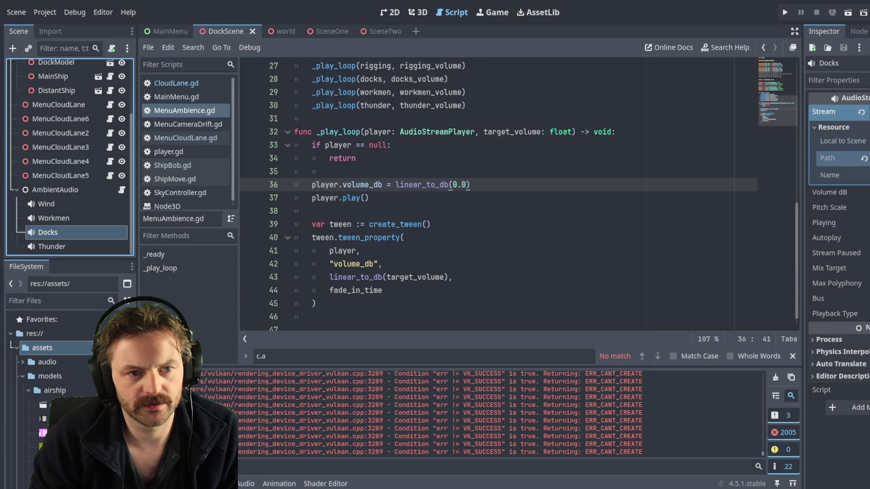
pyautogui.hotkey('ctrl', 'shift', 'p')
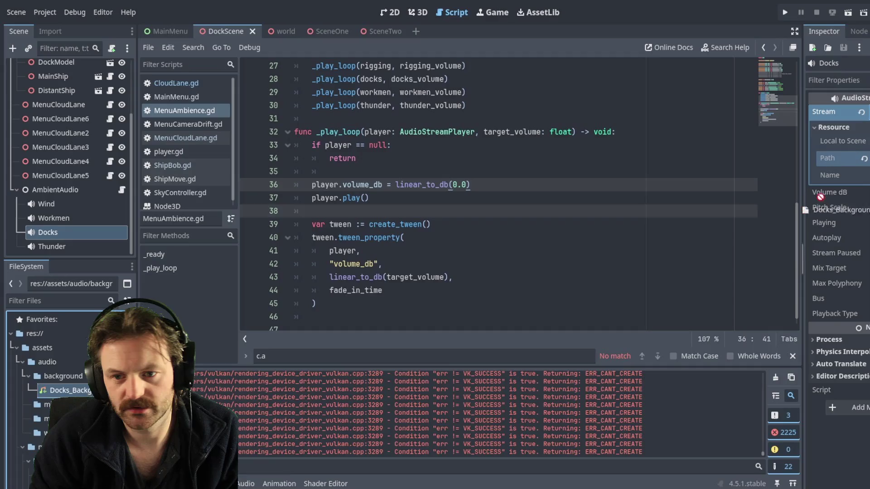
pyautogui.moveTo(820, 197); pyautogui.dragTo(820, 197)
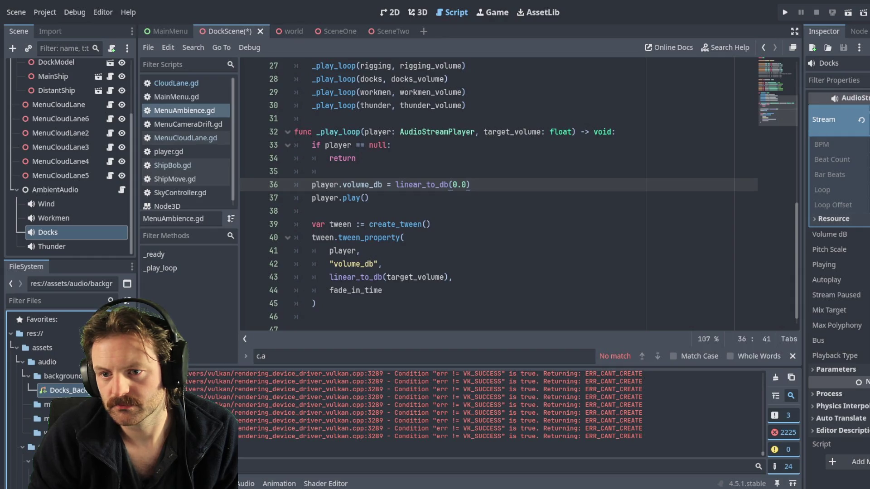
# - Review the Docks player's stream resource, collapse it, and save the dock scene
pyautogui.click(838, 119)
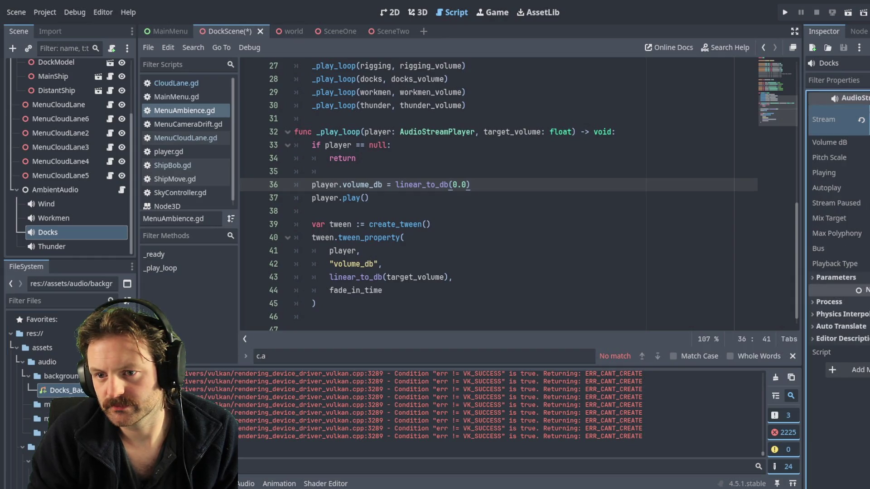
pyautogui.click(838, 119)
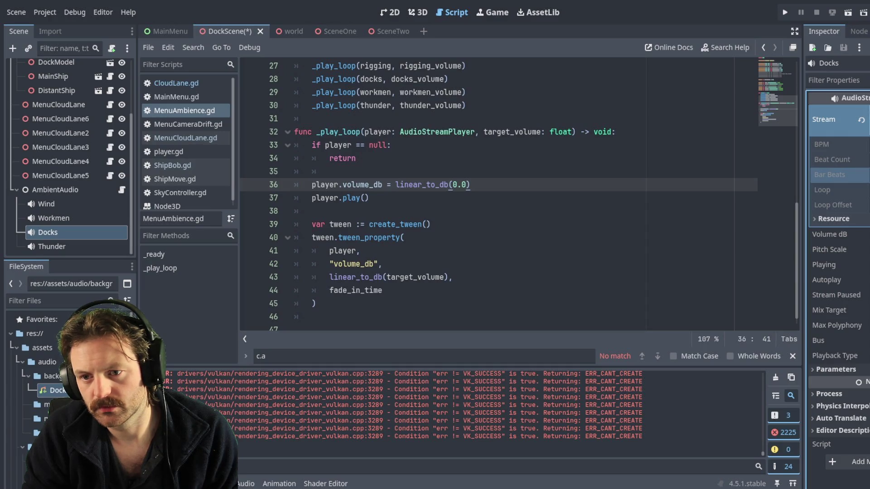
pyautogui.click(833, 119)
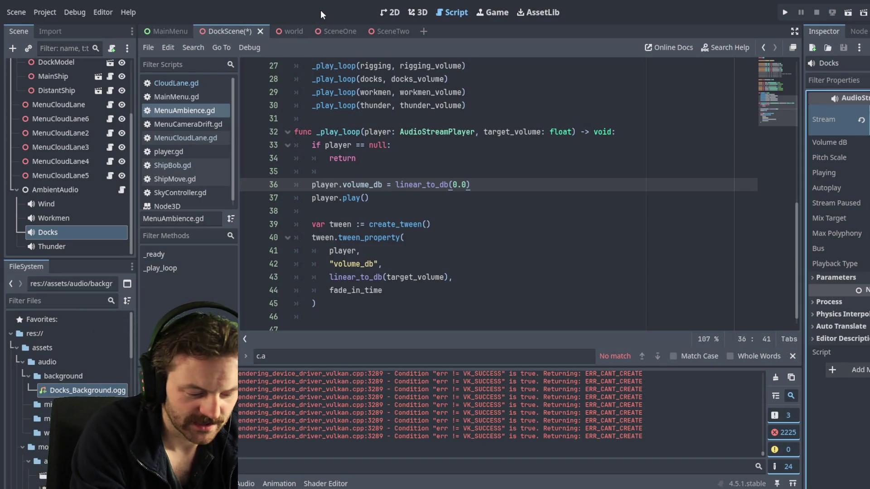
pyautogui.hotkey('ctrl', 's')
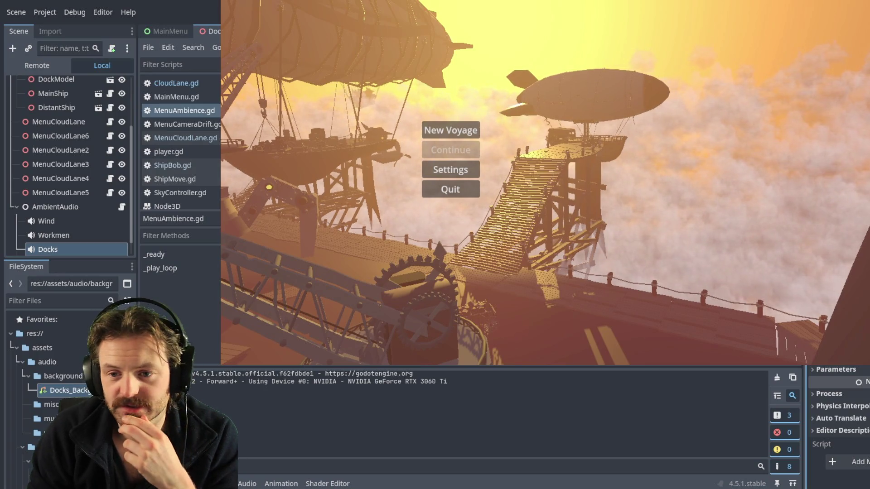
# - Listen to the running airship dock menu as its ambient audio fades in
pyautogui.scroll(-1, 79, 200)
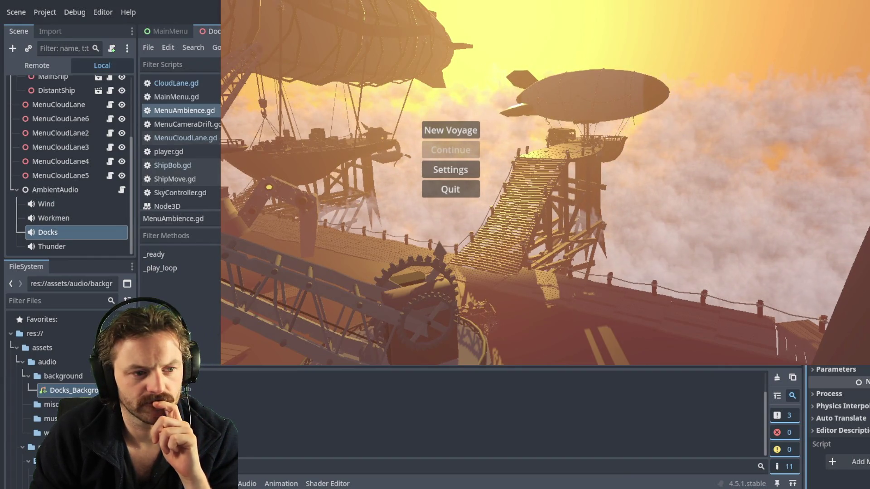
pyautogui.click(61, 194)
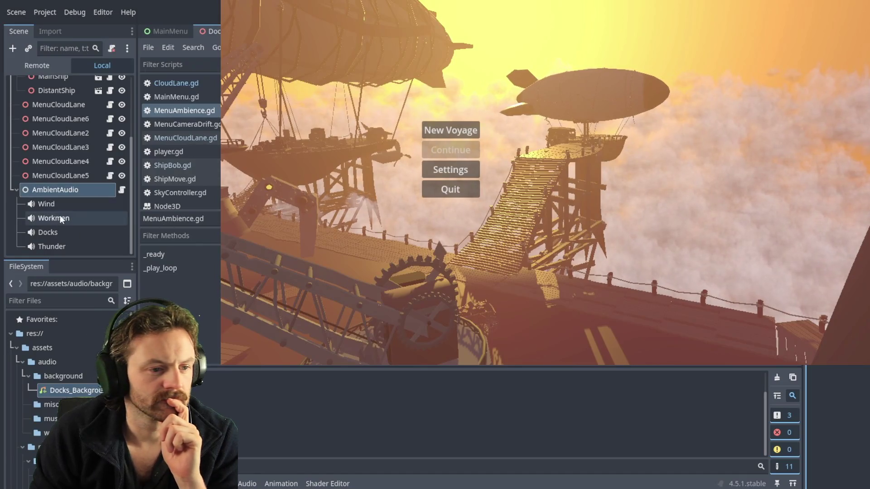
pyautogui.click(50, 232)
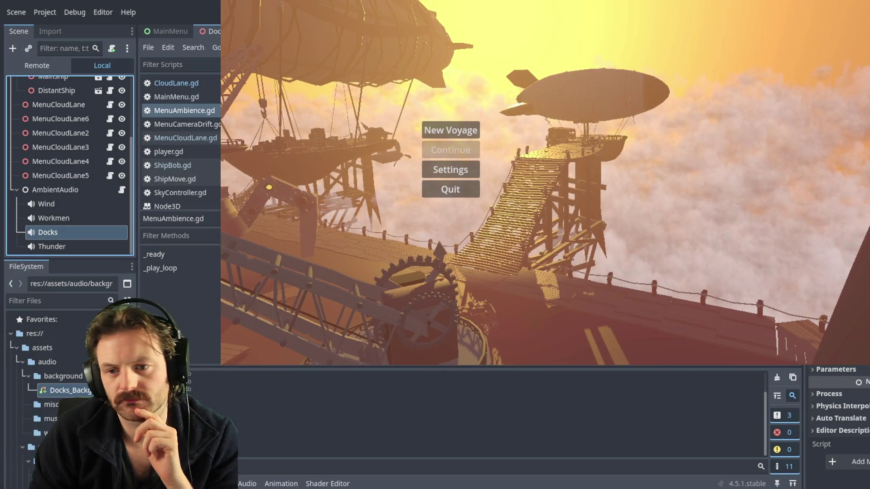
pyautogui.scroll(-3, 838, 426)
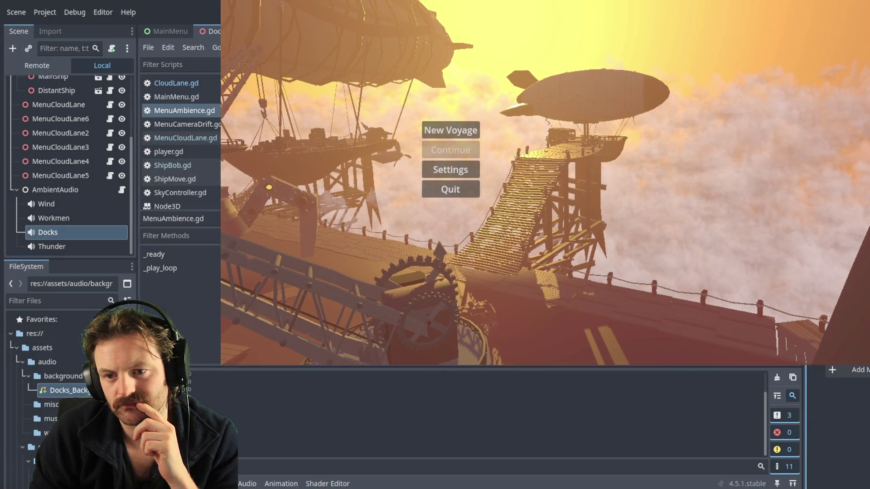
pyautogui.scroll(3, 838, 426)
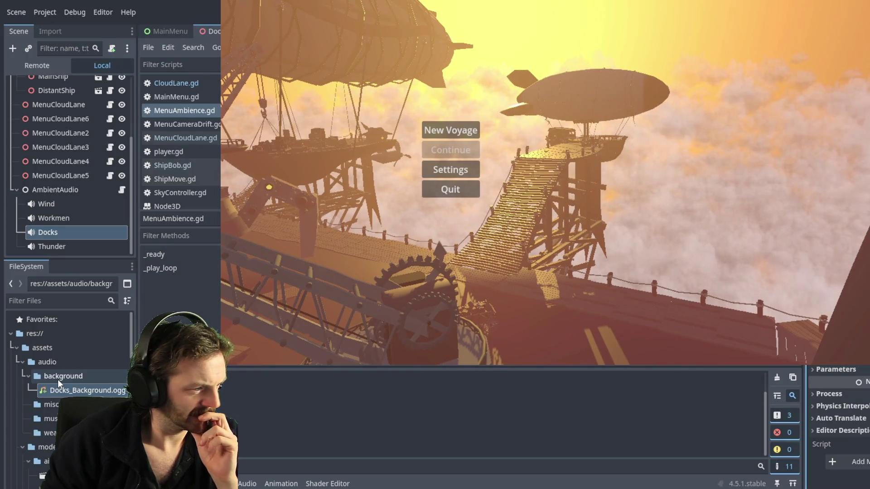
# - Select Docks_Background.ogg in the FileSystem, then stop the running game
pyautogui.click(100, 395)
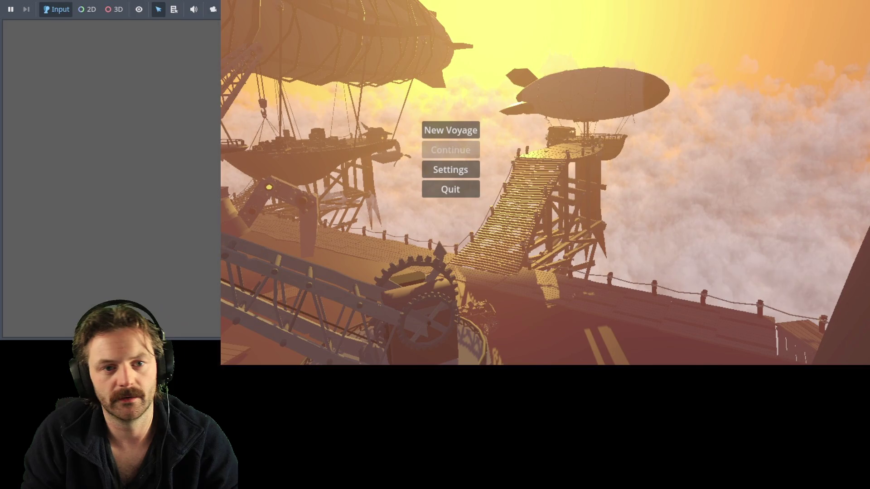
pyautogui.press('F8')
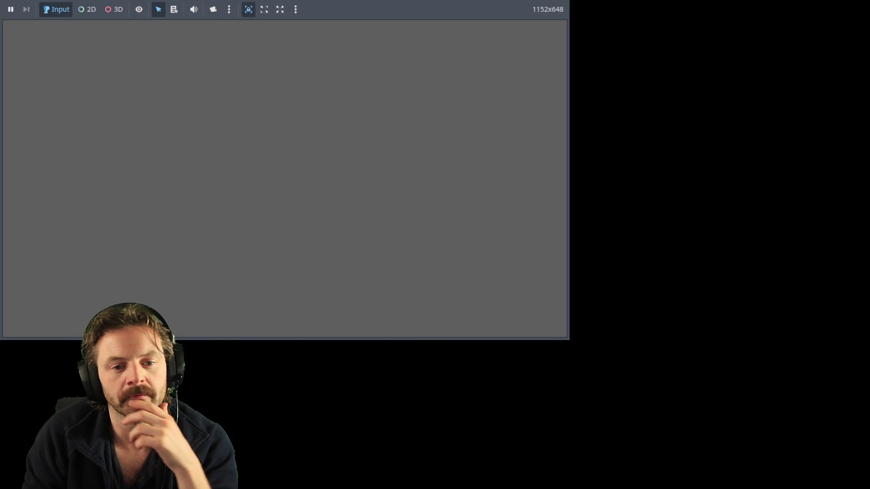